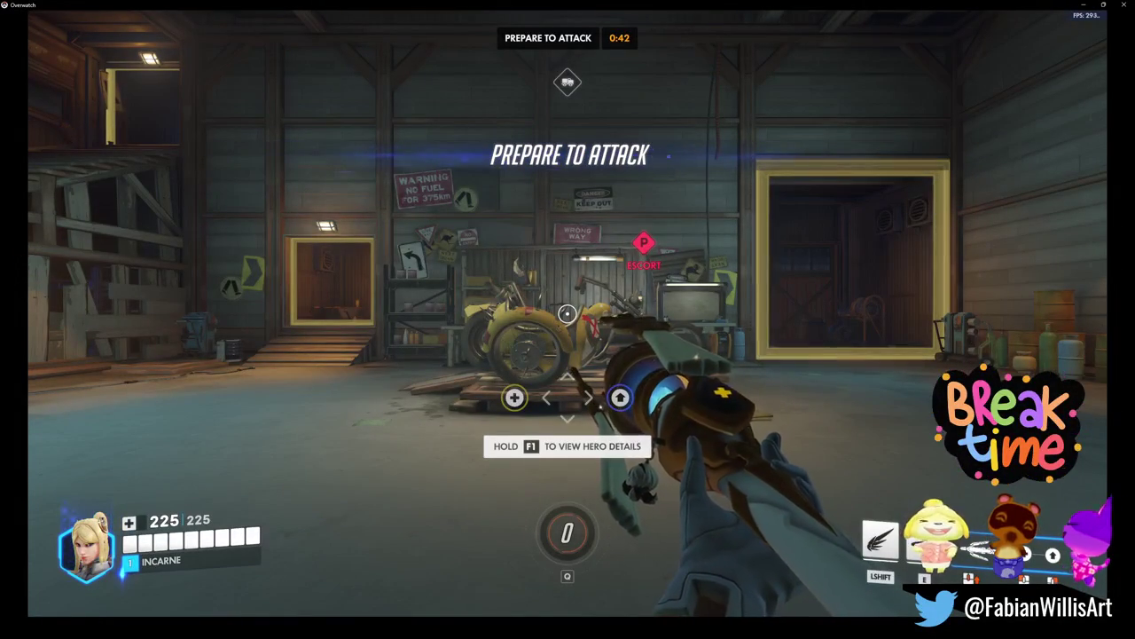
Step: Roam the spawn room before the fight, greeting the Sigma and Anran teammates, then ready the blaster
{"action": "key", "text": "w"}
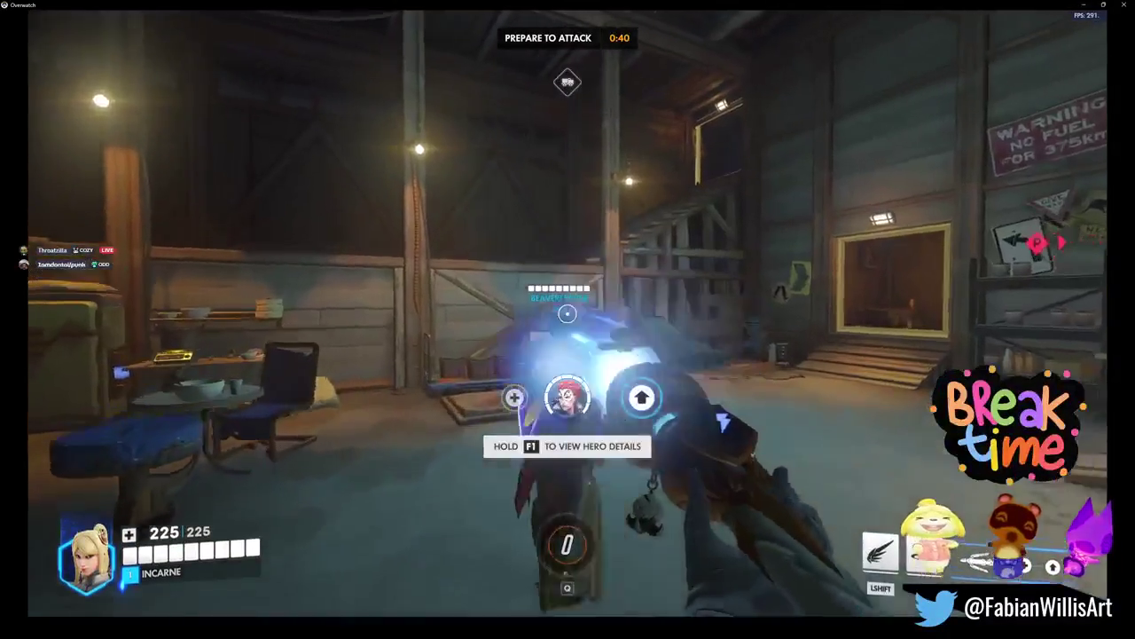
{"action": "key", "text": "w"}
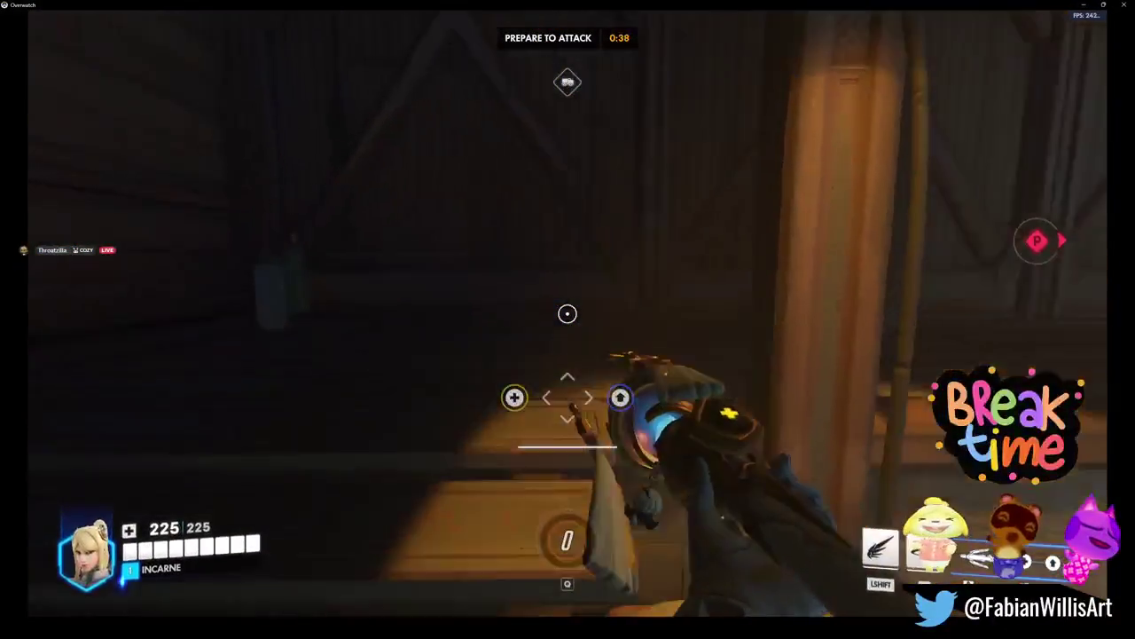
{"action": "key", "text": "shift"}
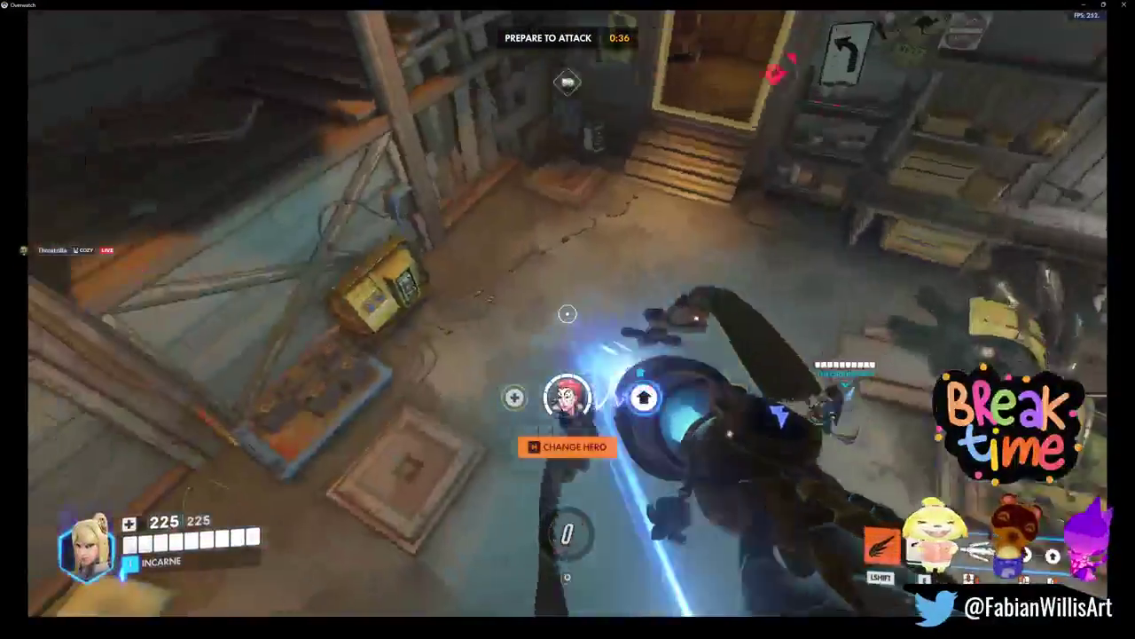
{"action": "key", "text": "w"}
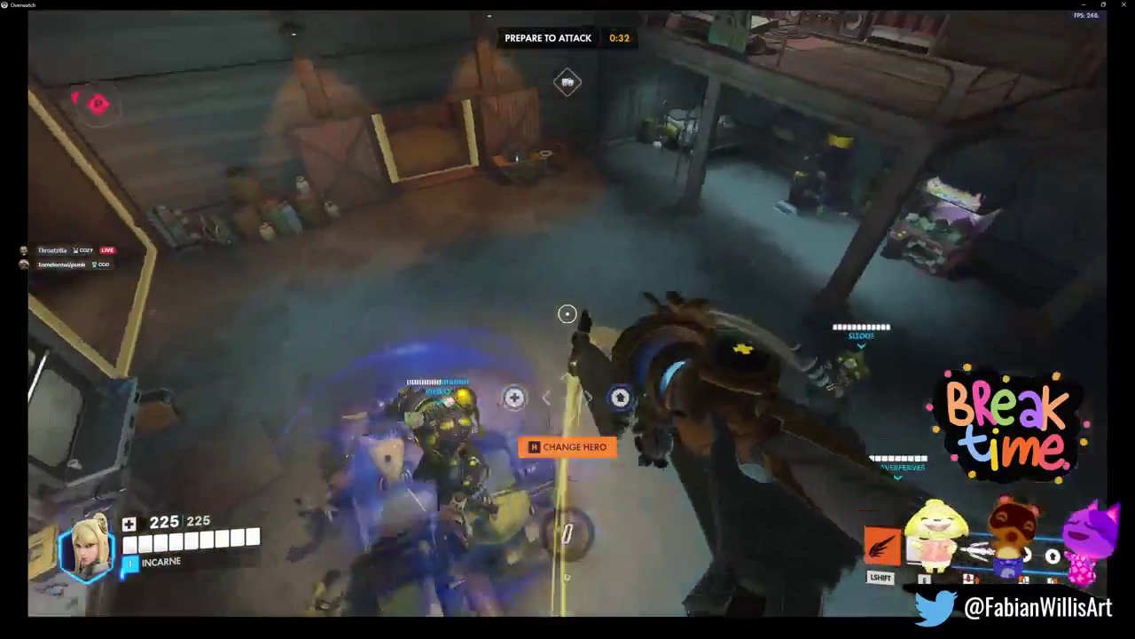
{"action": "key", "text": "shift"}
{"action": "key", "text": "w"}
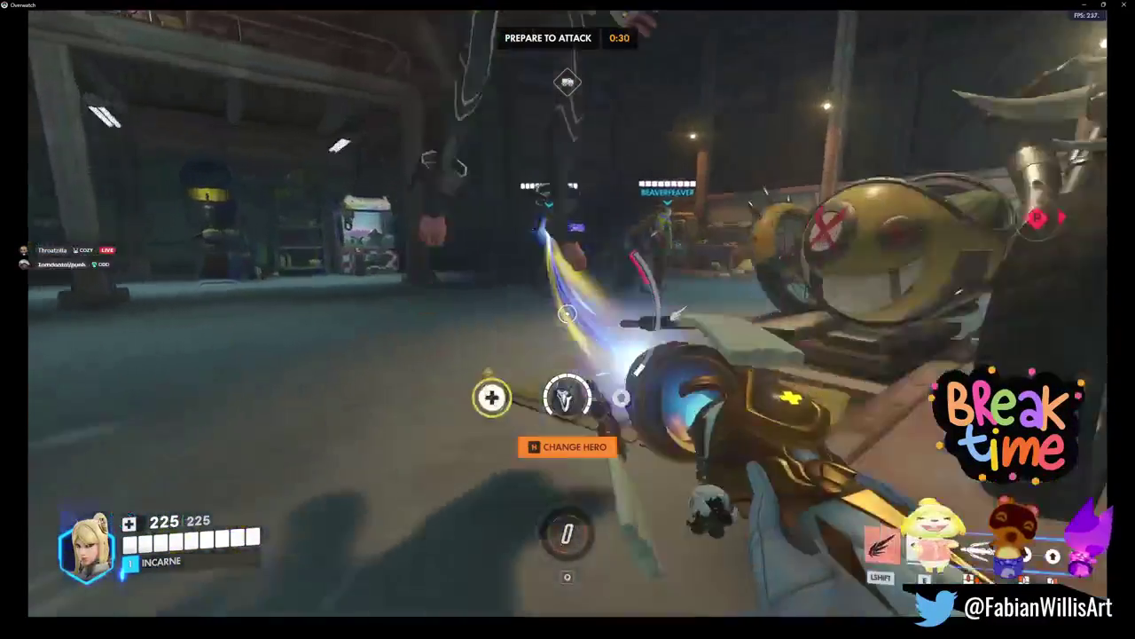
{"action": "key", "text": "shift"}
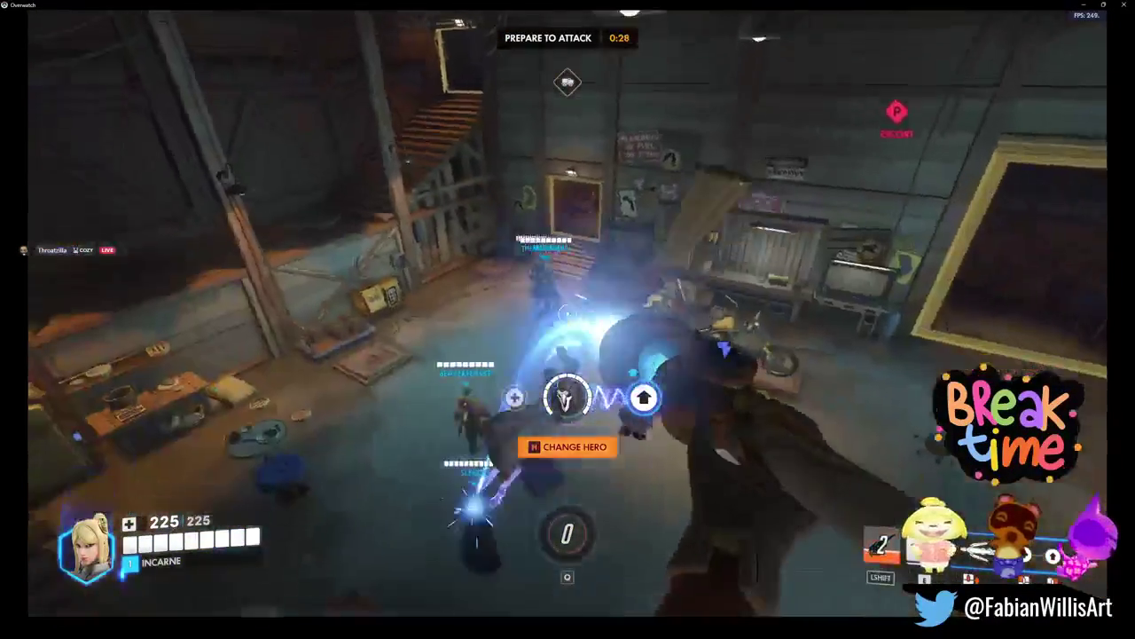
{"action": "key", "text": "w"}
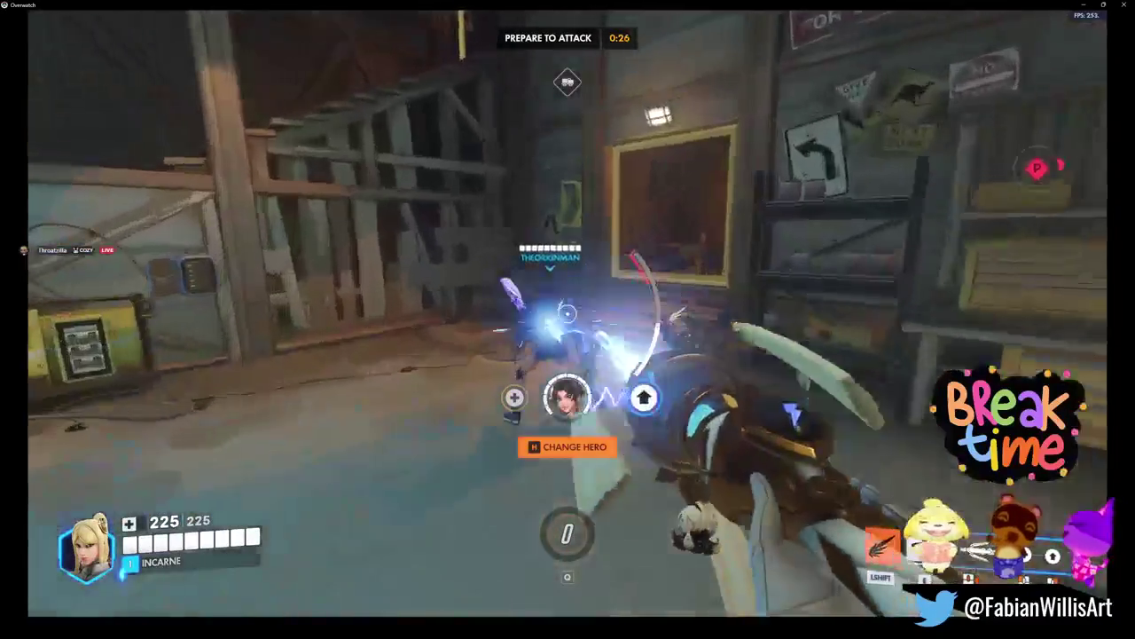
{"action": "key", "text": "w"}
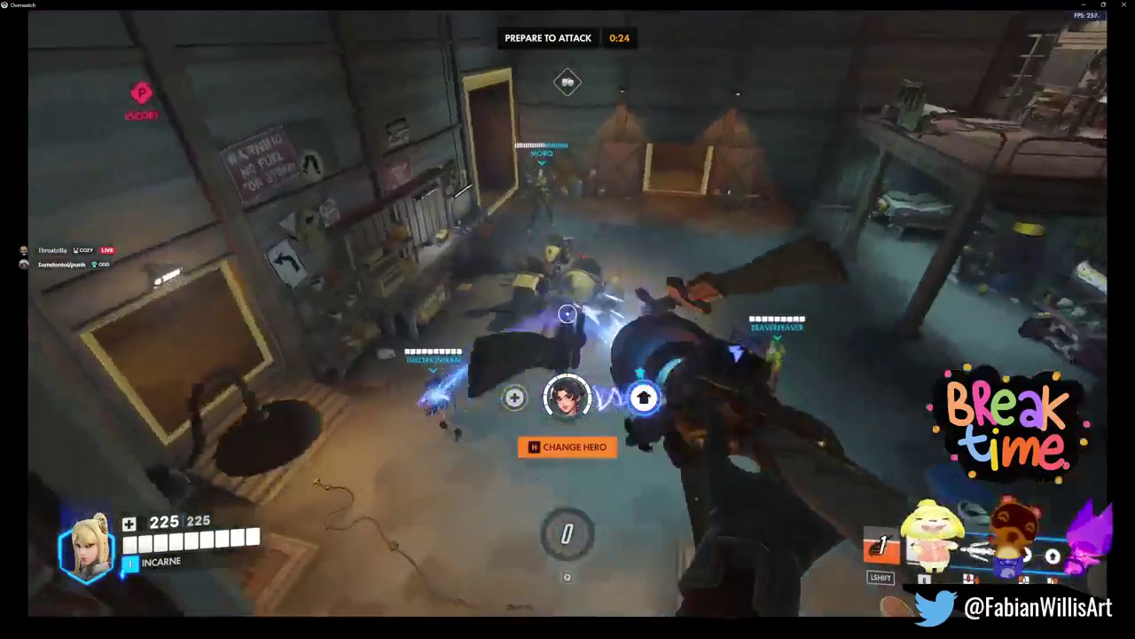
{"action": "key", "text": "w"}
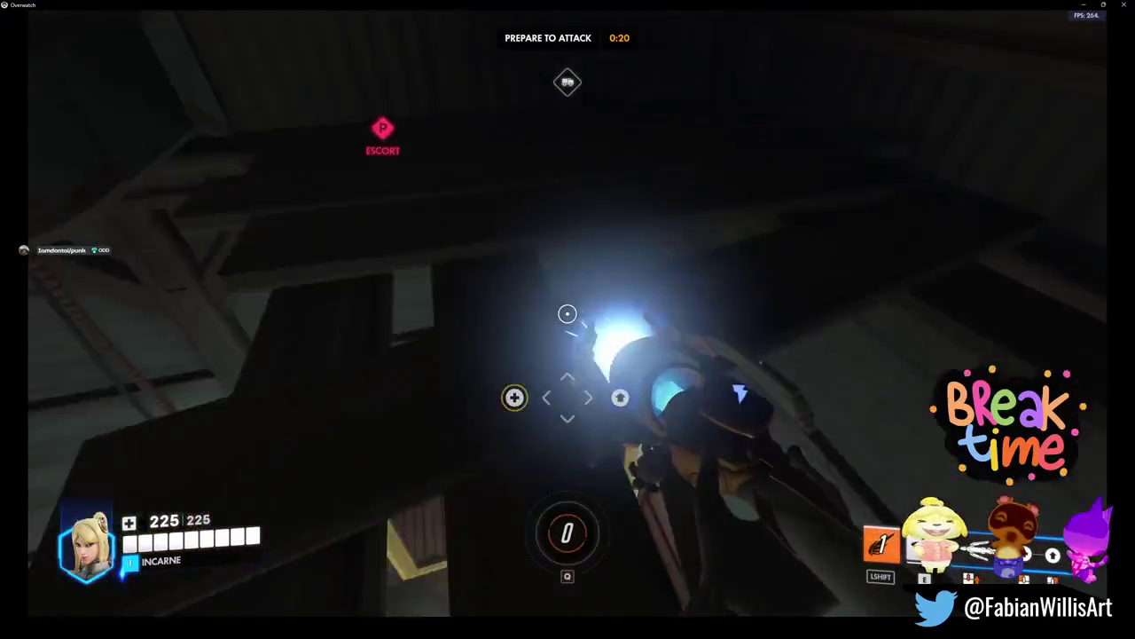
{"action": "key", "text": "w"}
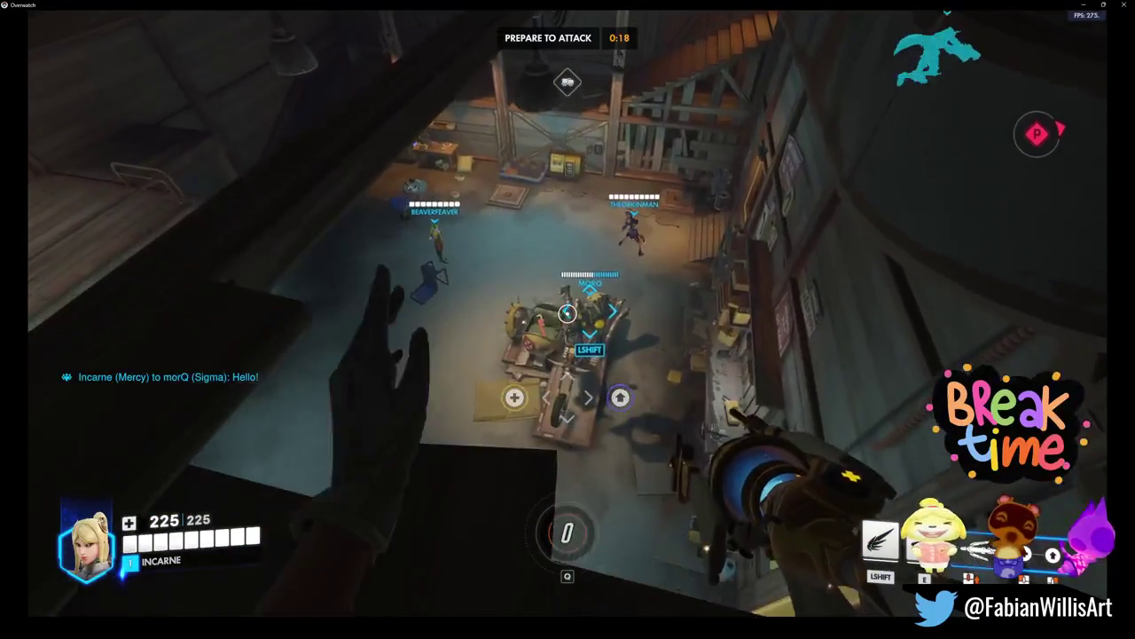
{"action": "key", "text": "w"}
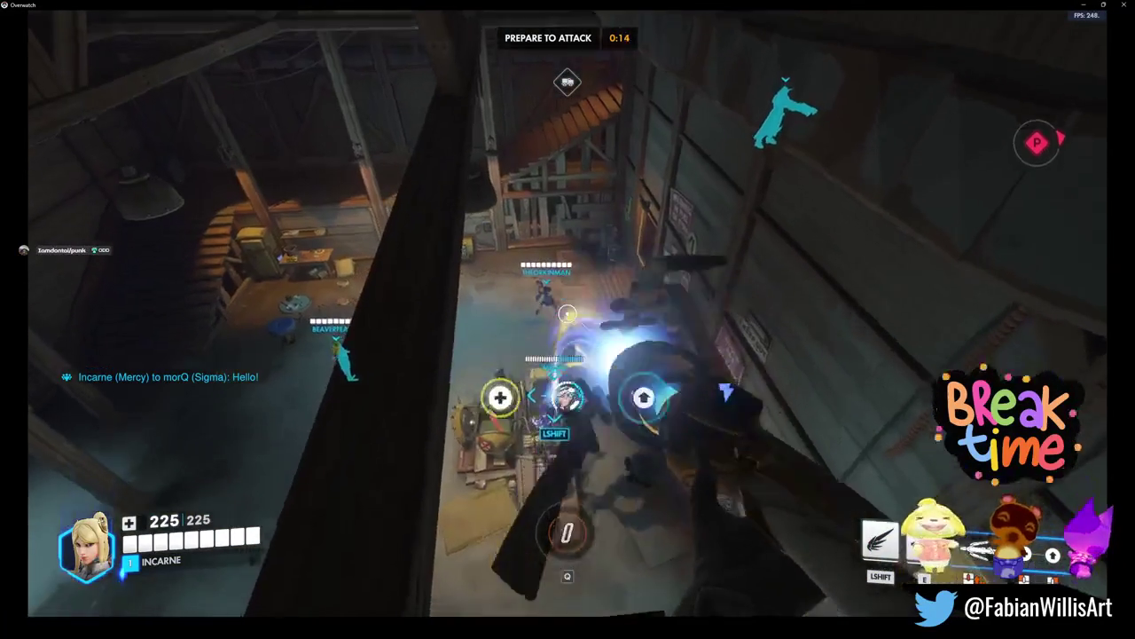
{"action": "key", "text": "w"}
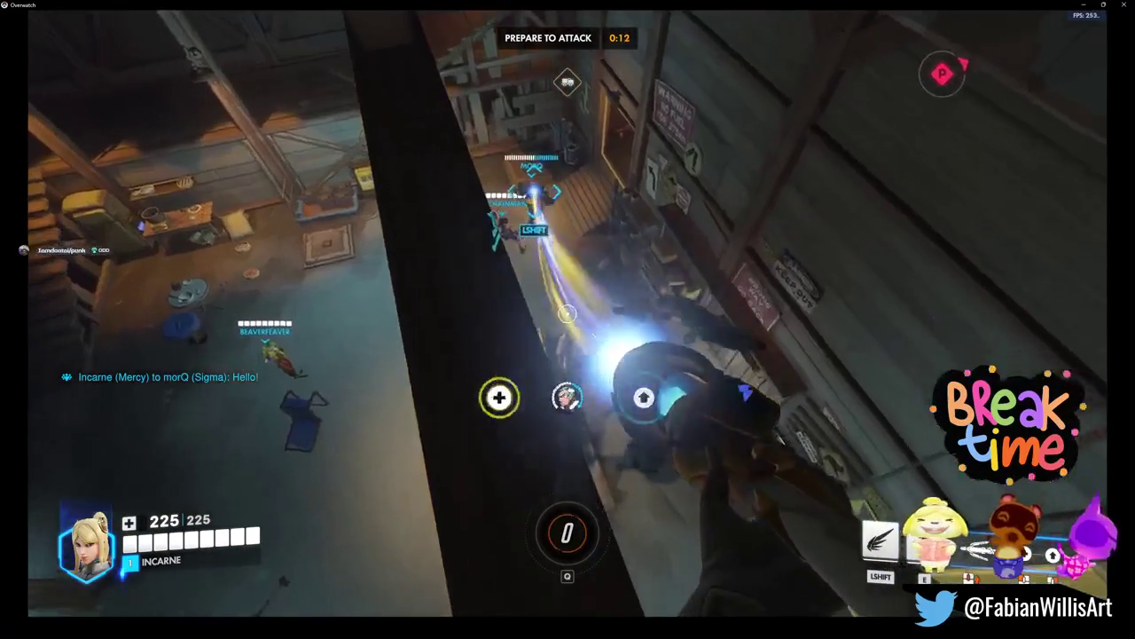
{"action": "key", "text": "w"}
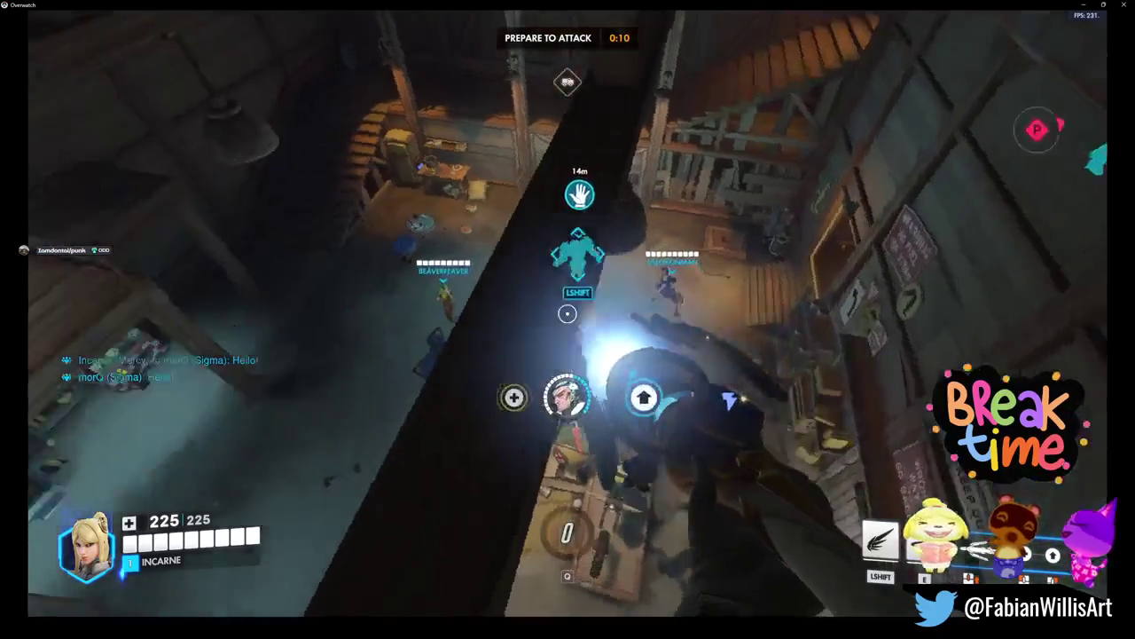
{"action": "key", "text": "c"}
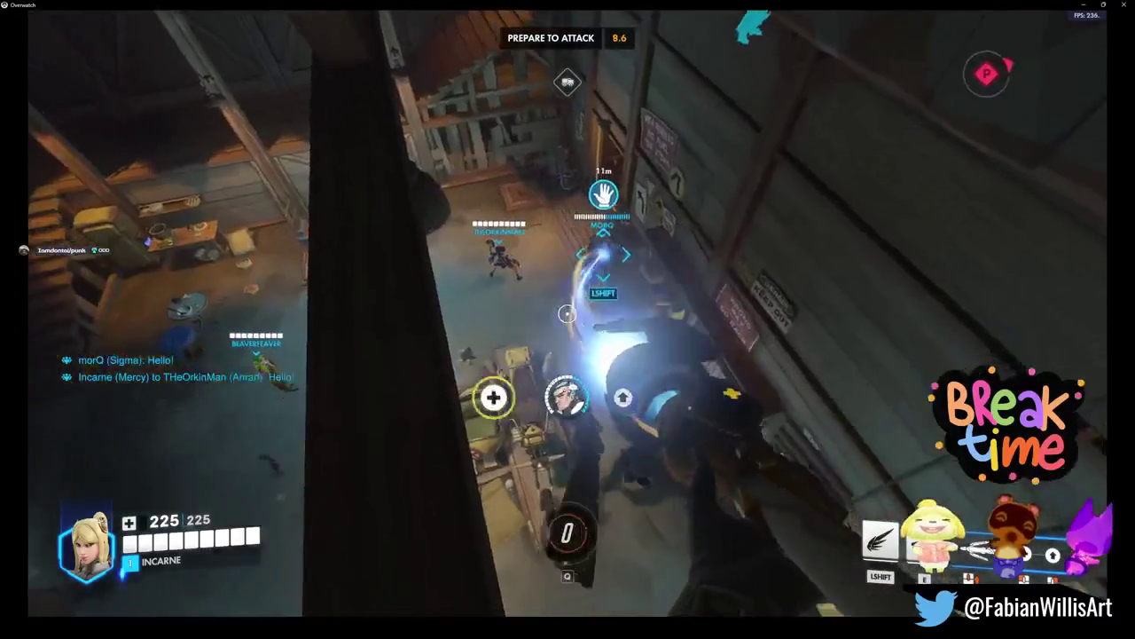
{"action": "key", "text": "2"}
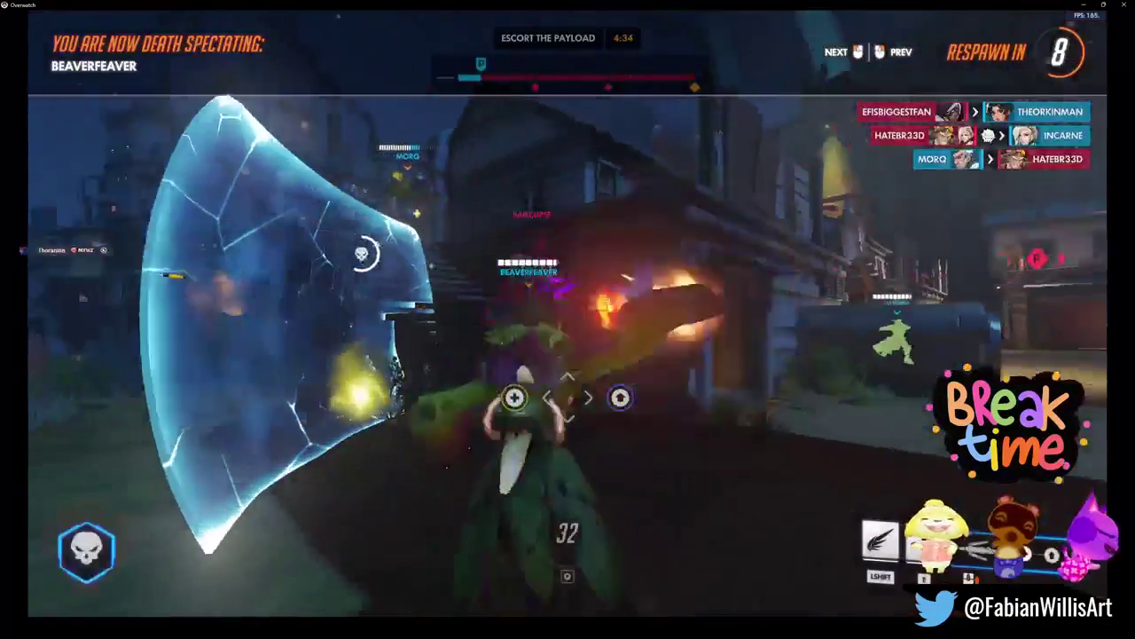
Step: Spectate a teammate while respawning, then heal and damage-boost the revived Moira with the staff beam
{"action": "left_click", "coordinate": [568, 320]}
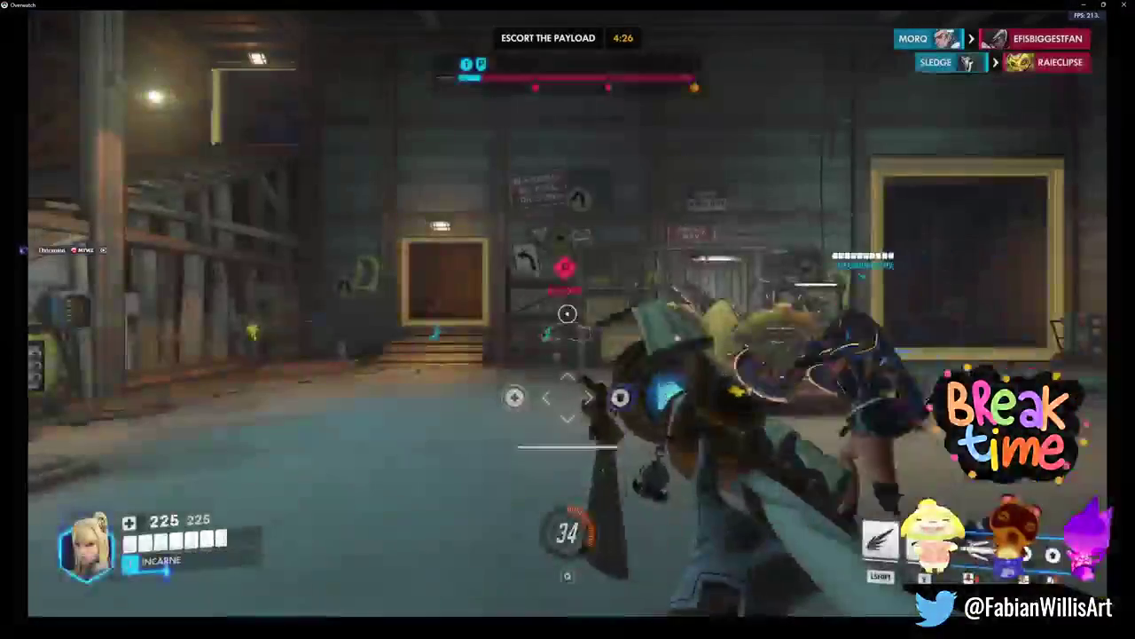
{"action": "left_click", "coordinate": [568, 313]}
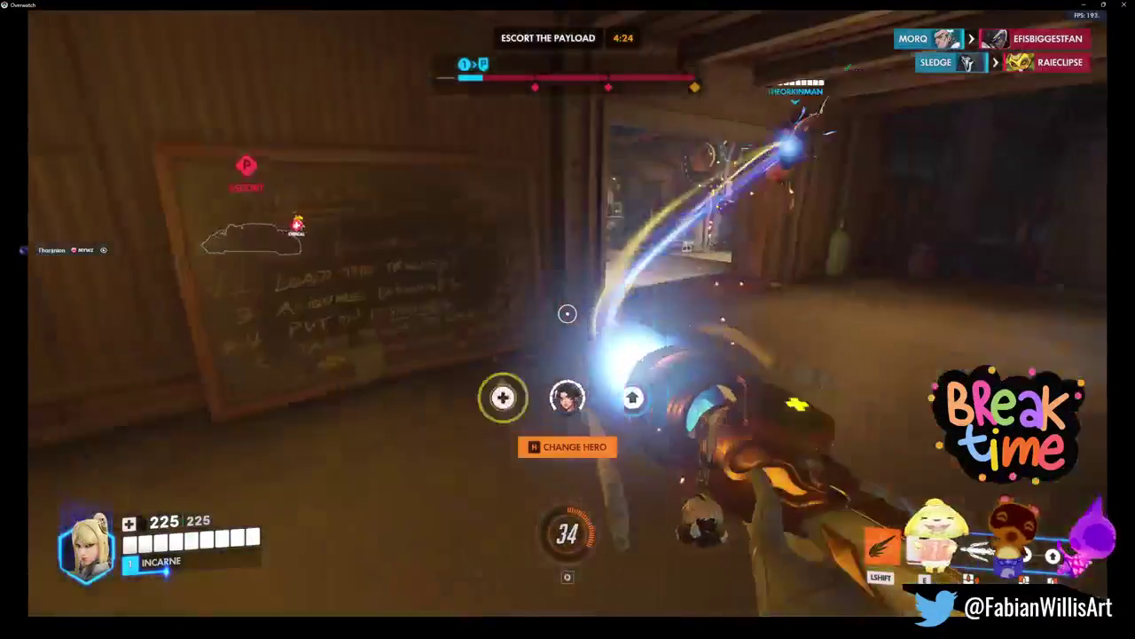
{"action": "left_click", "coordinate": [568, 313]}
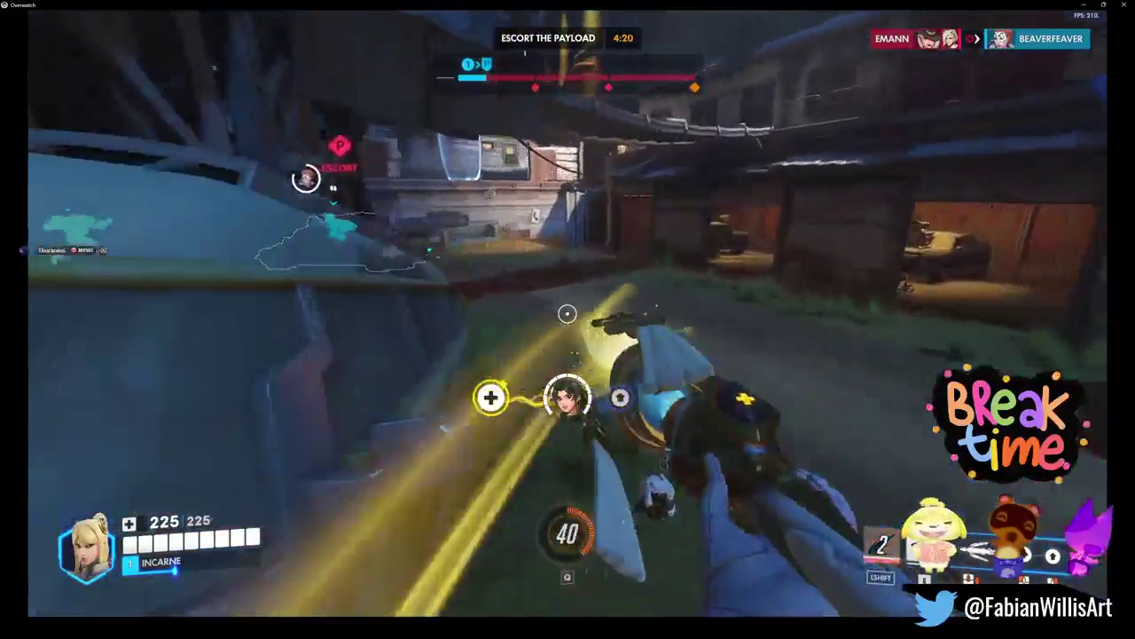
{"action": "right_click", "coordinate": [568, 313]}
{"action": "key", "text": "shift"}
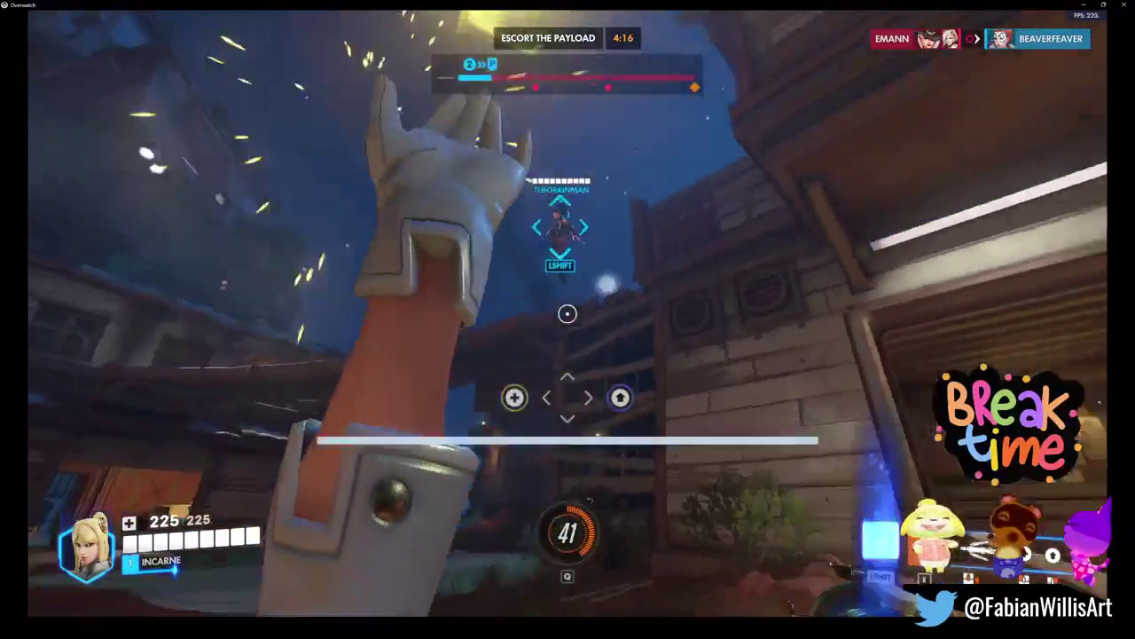
{"action": "right_click", "coordinate": [568, 313]}
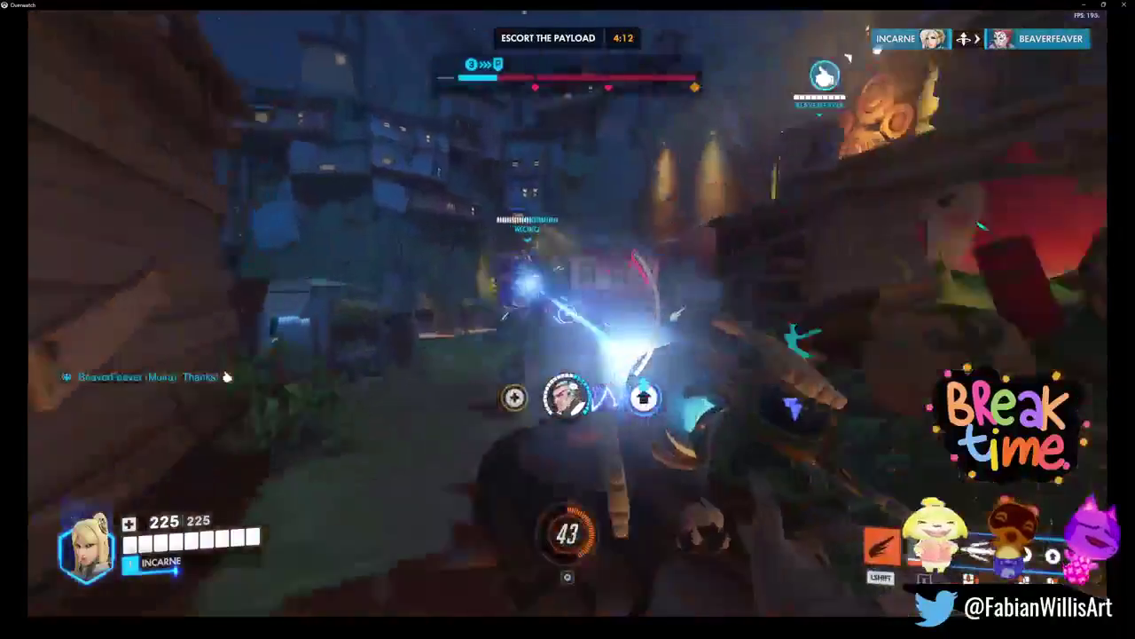
{"action": "left_click", "coordinate": [568, 314]}
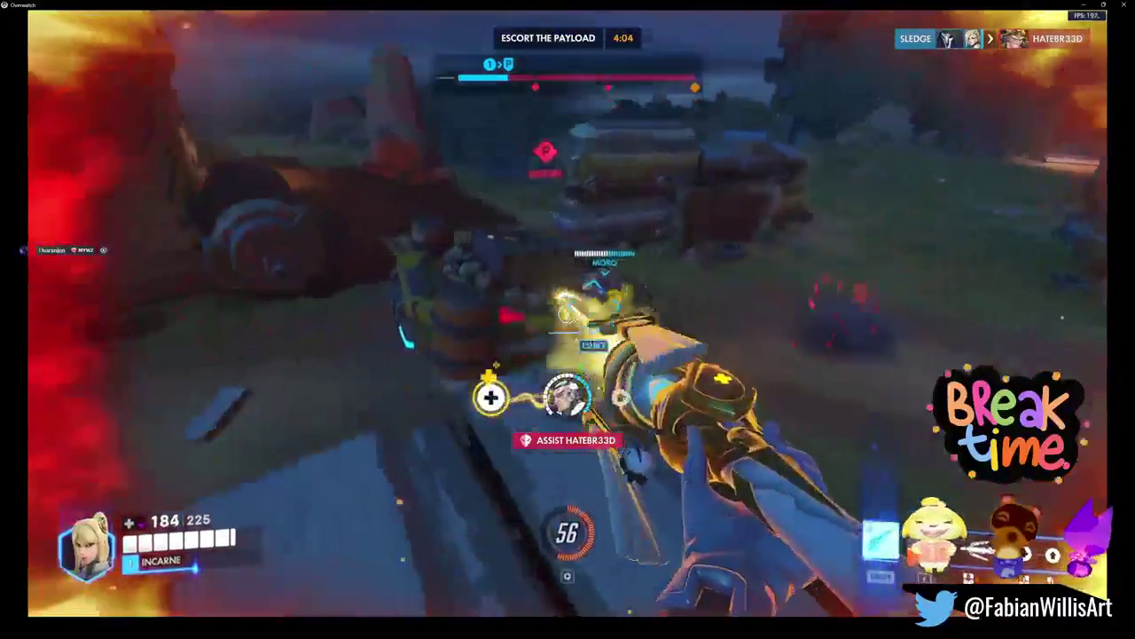
Step: Follow Moira to keep her healed, resurrect her, and reattach the staff beam
{"action": "key", "text": "shift"}
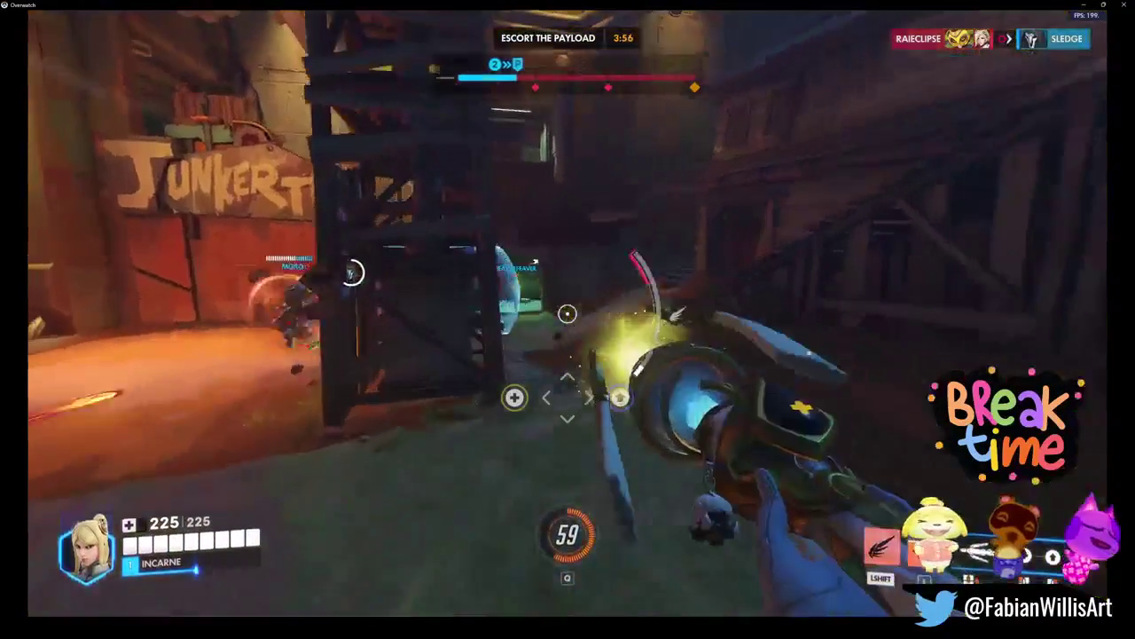
{"action": "key", "text": "shift"}
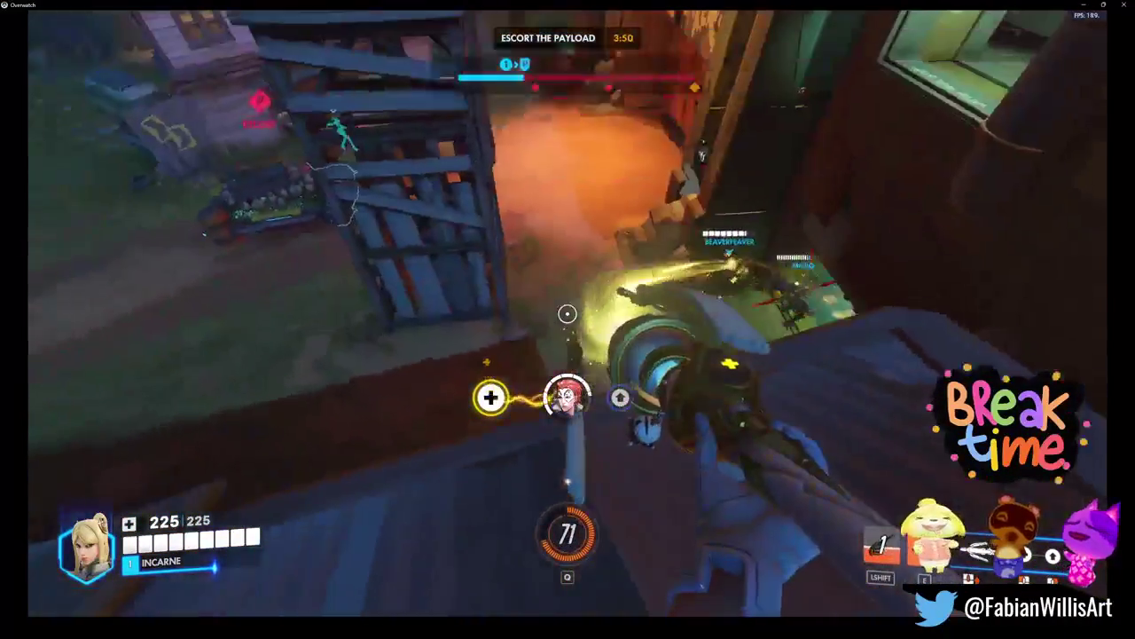
{"action": "key", "text": "shift"}
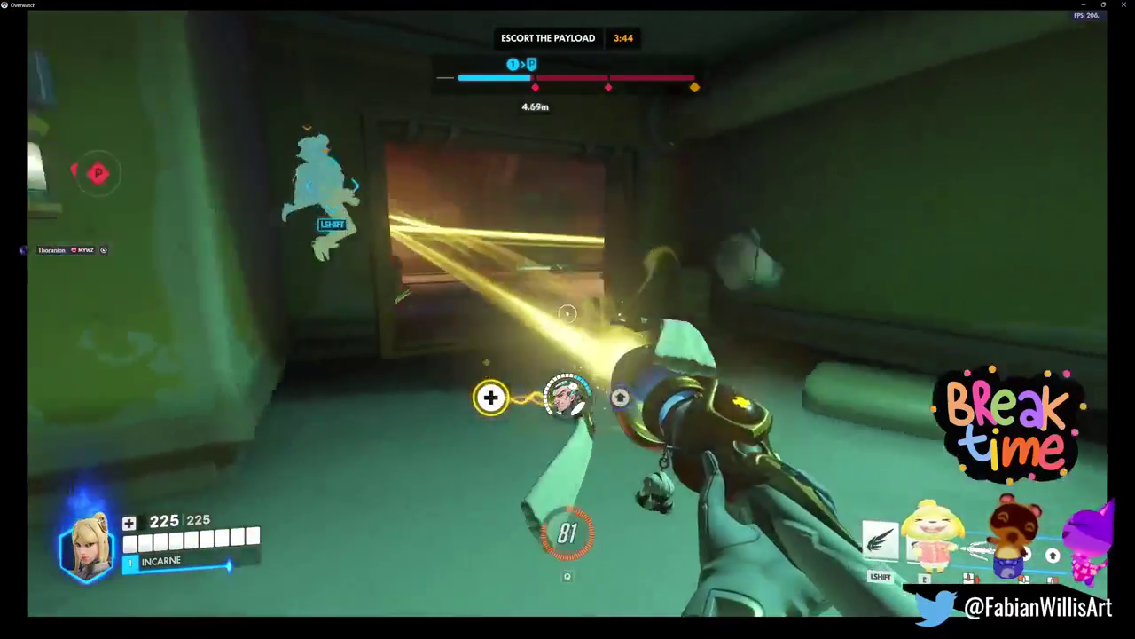
{"action": "right_click", "coordinate": [567, 314]}
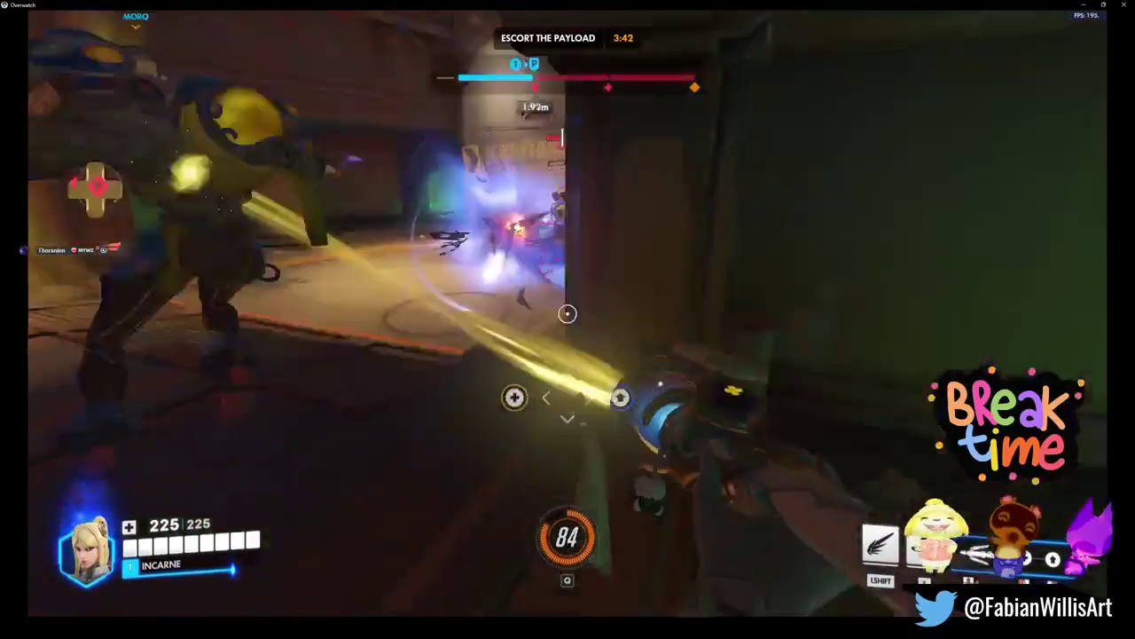
{"action": "key", "text": "2"}
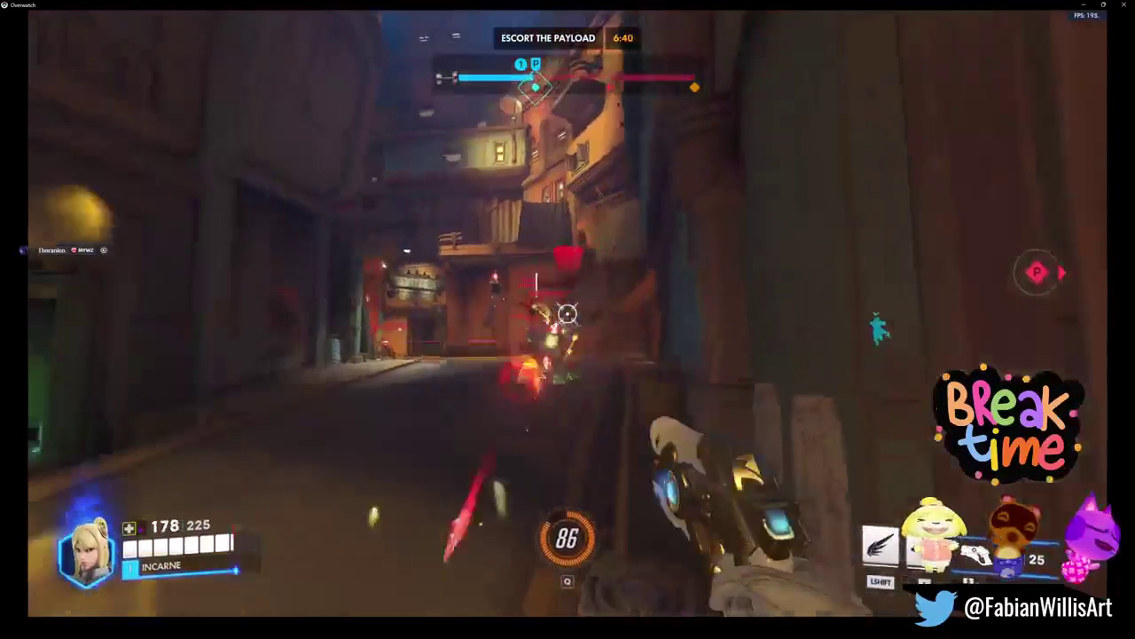
{"action": "key", "text": "1"}
{"action": "right_click", "coordinate": [566, 313]}
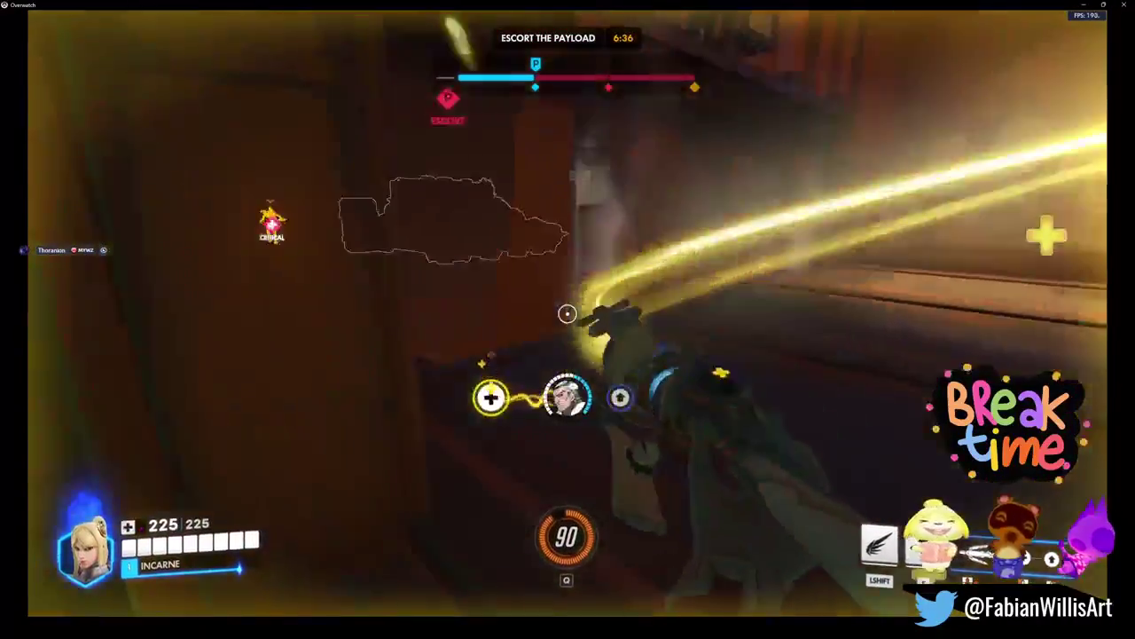
Step: Fly between teammates, call them over for healing, and heal a nearby ally with the staff
{"action": "key", "text": "shift"}
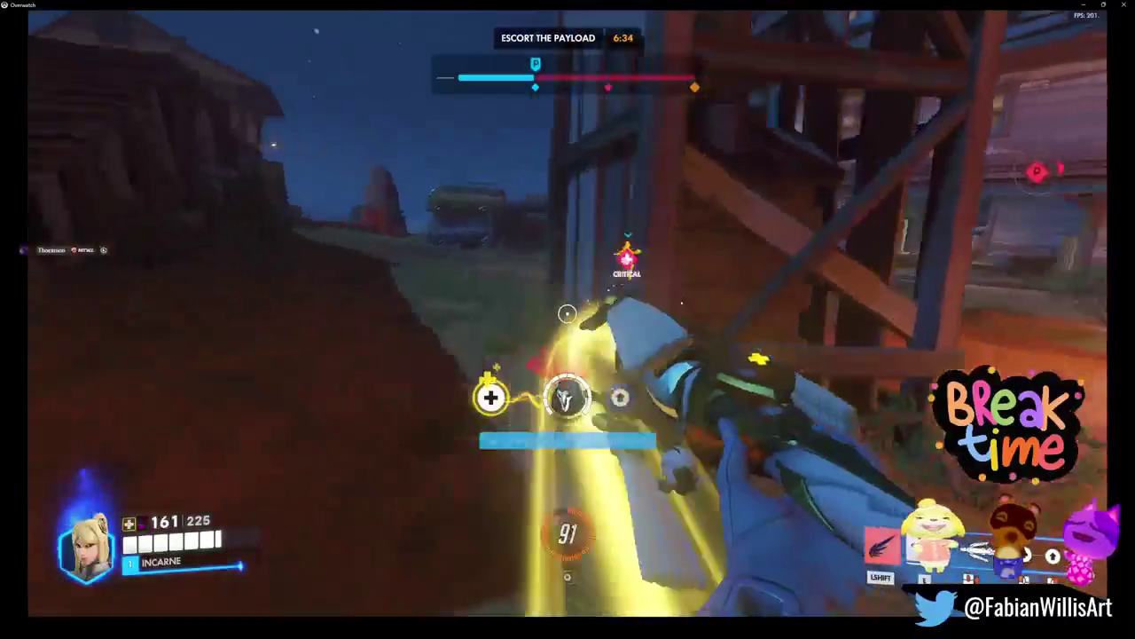
{"action": "key", "text": "x"}
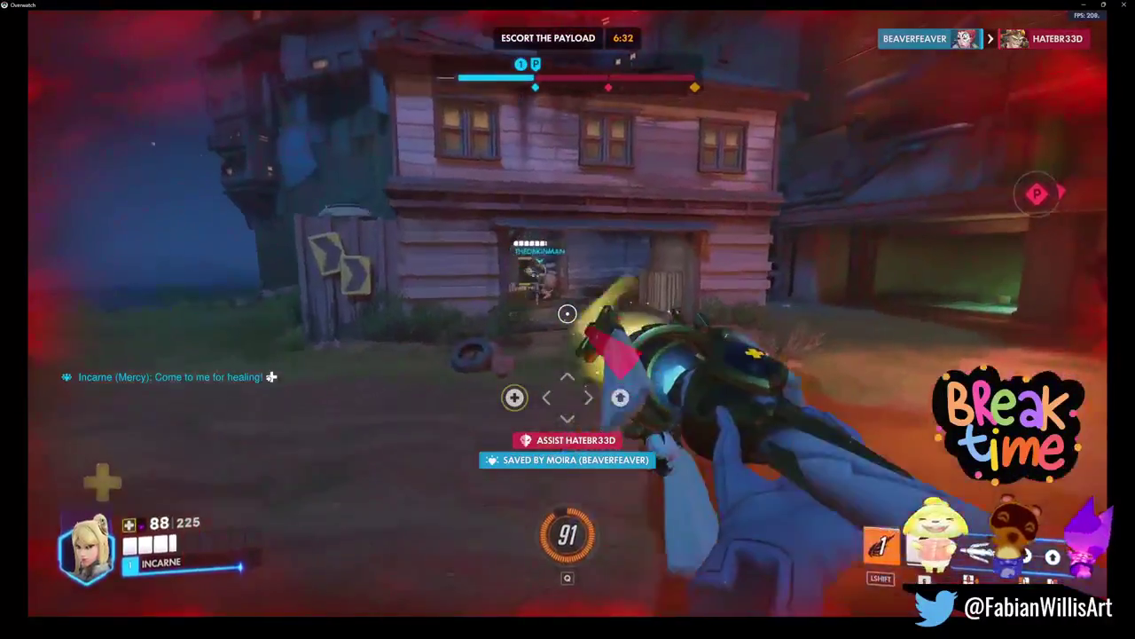
{"action": "key", "text": "shift"}
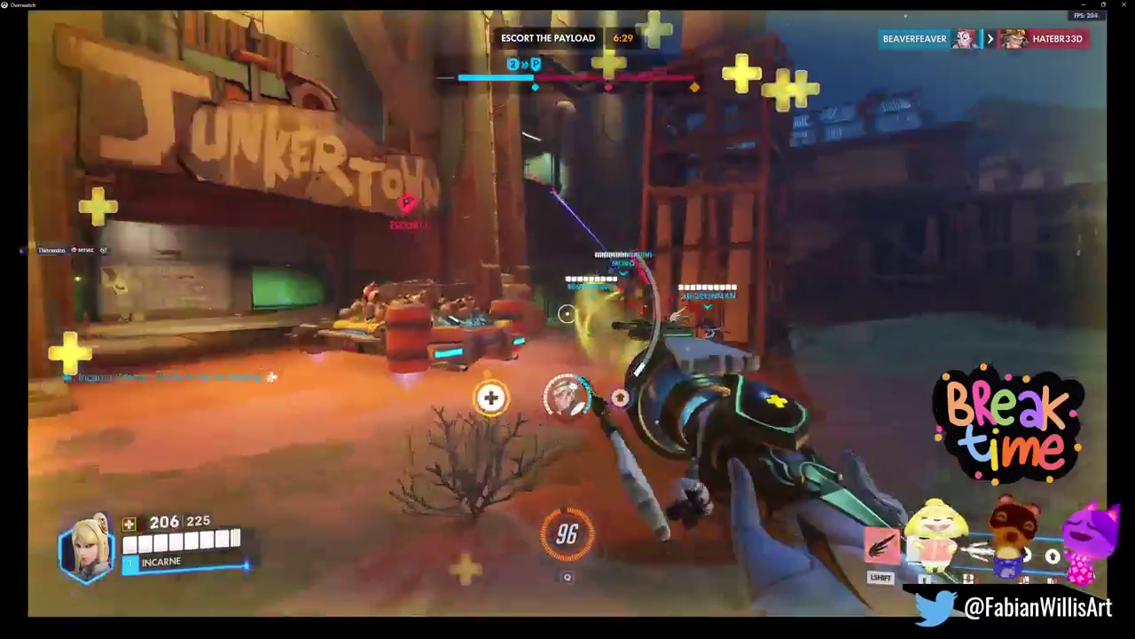
{"action": "right_click", "coordinate": [567, 313]}
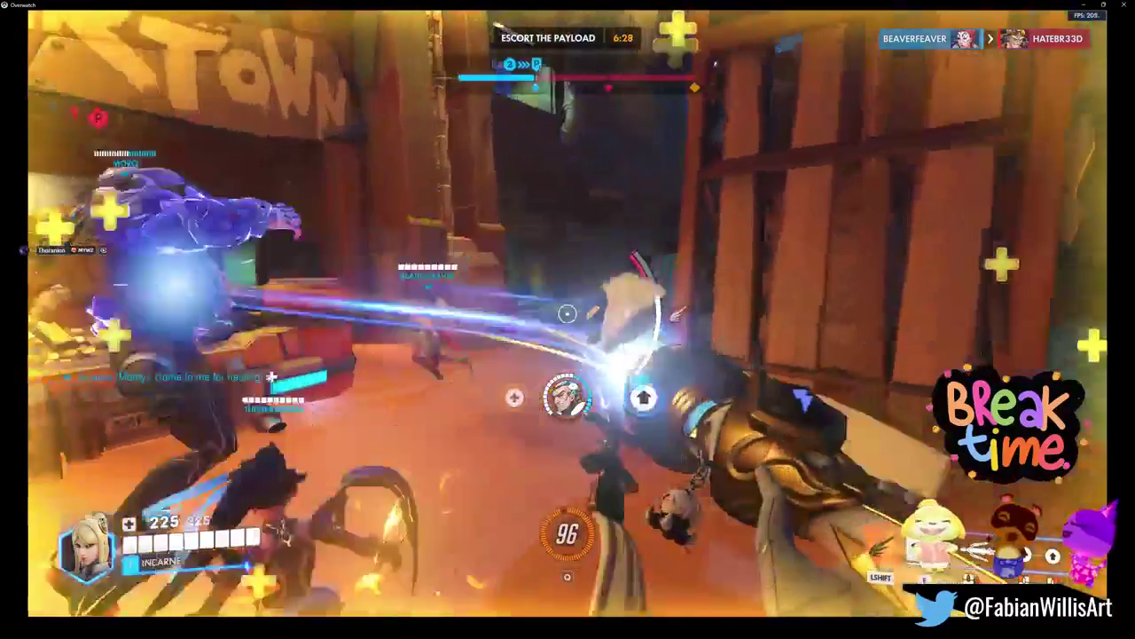
{"action": "key", "text": "2"}
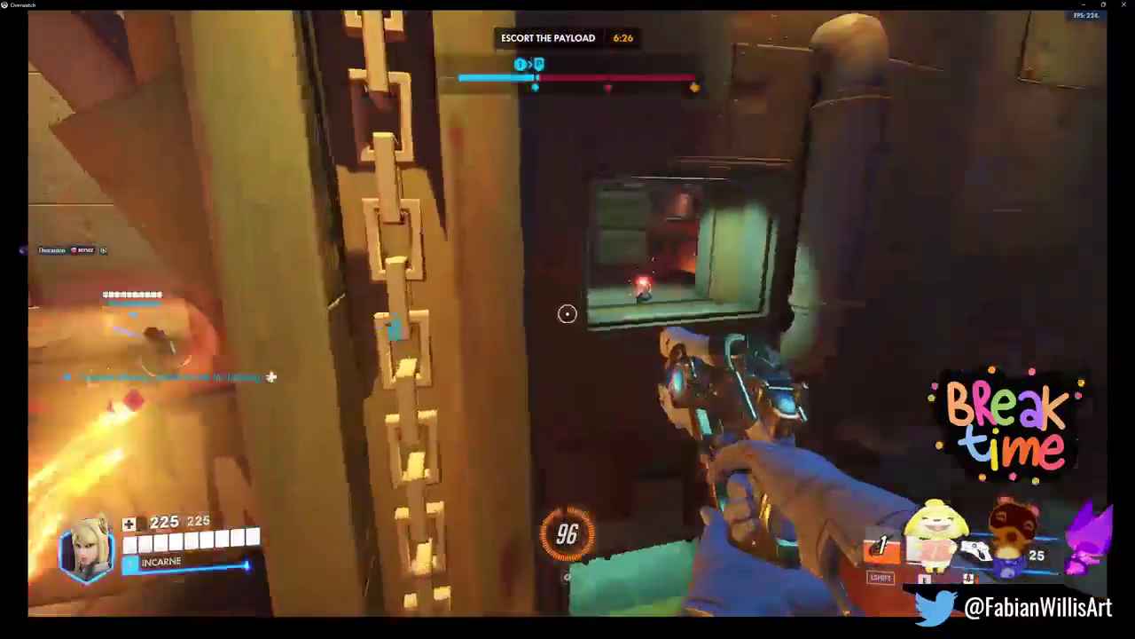
{"action": "key", "text": "1"}
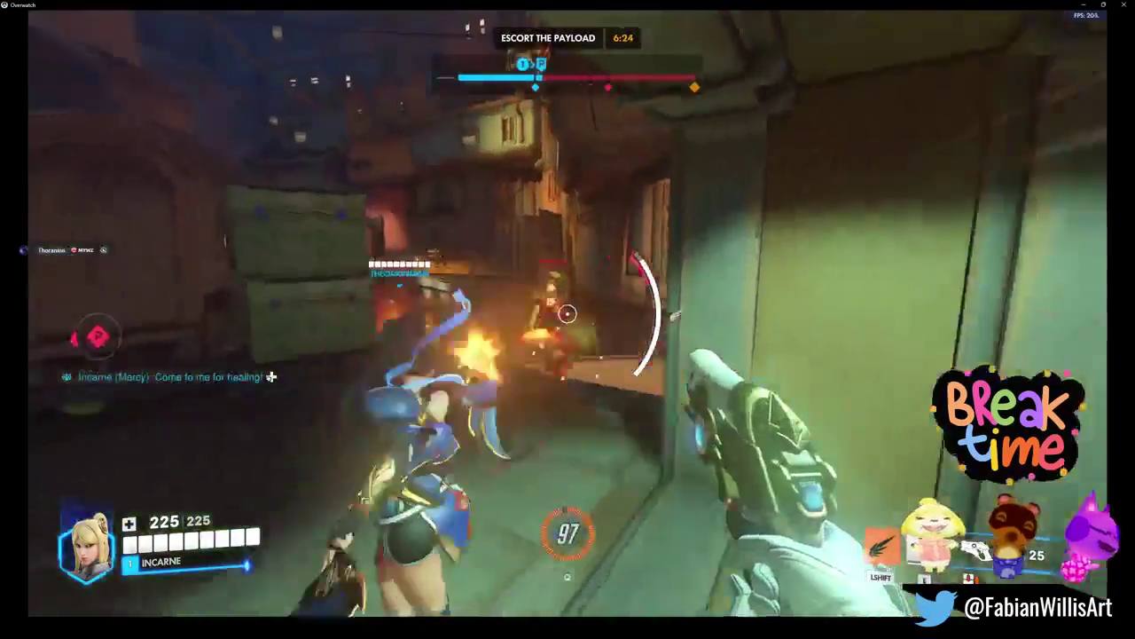
{"action": "left_click", "coordinate": [567, 313]}
{"action": "key", "text": "shift"}
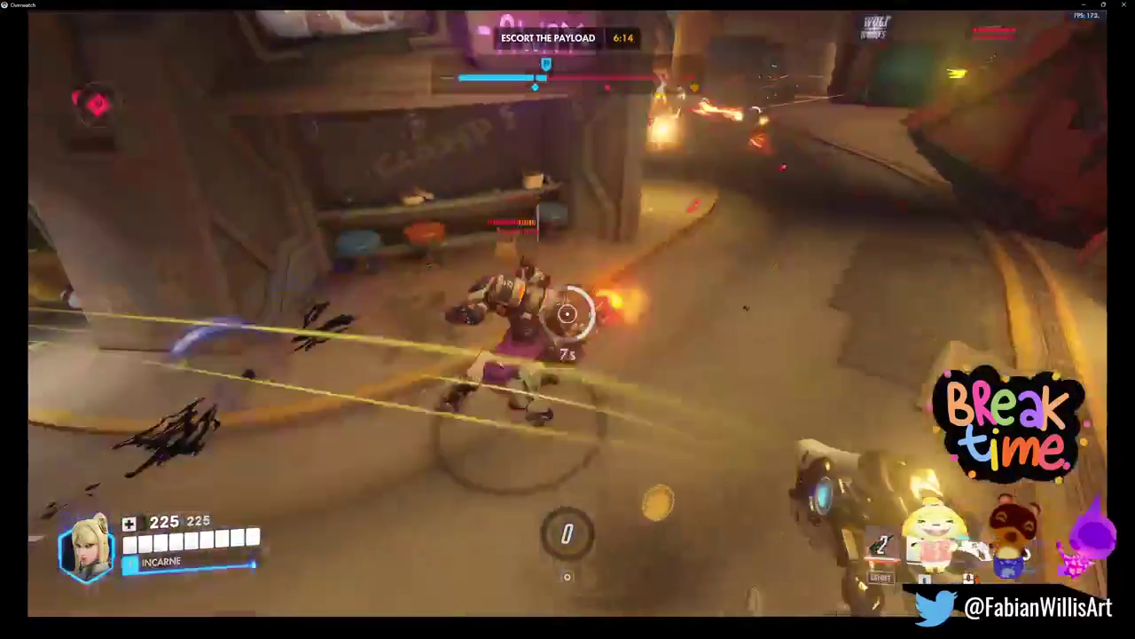
Step: Resurrect a fallen teammate, equip the new perk, and shoot the enemy Reinhardt before escaping
{"action": "key", "text": "1"}
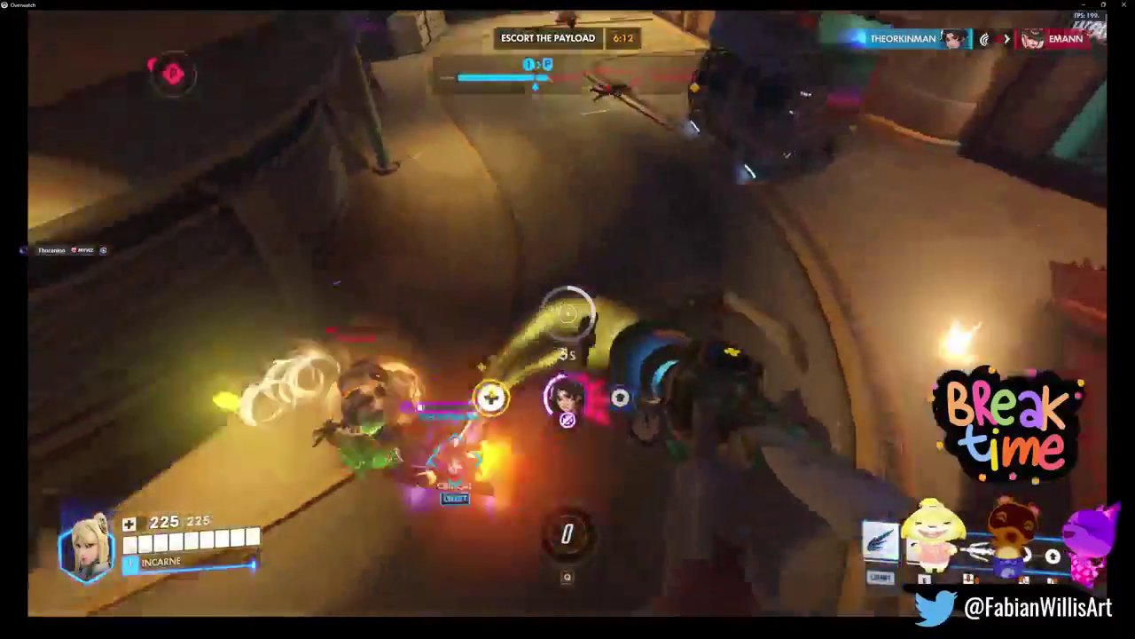
{"action": "key", "text": "e"}
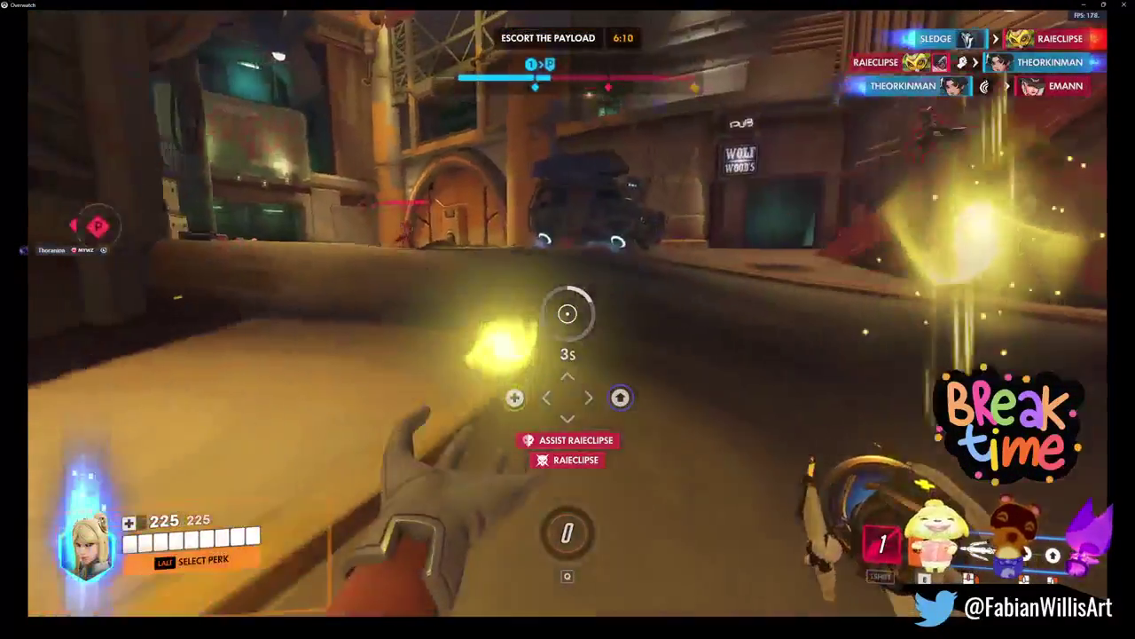
{"action": "key", "text": "shift"}
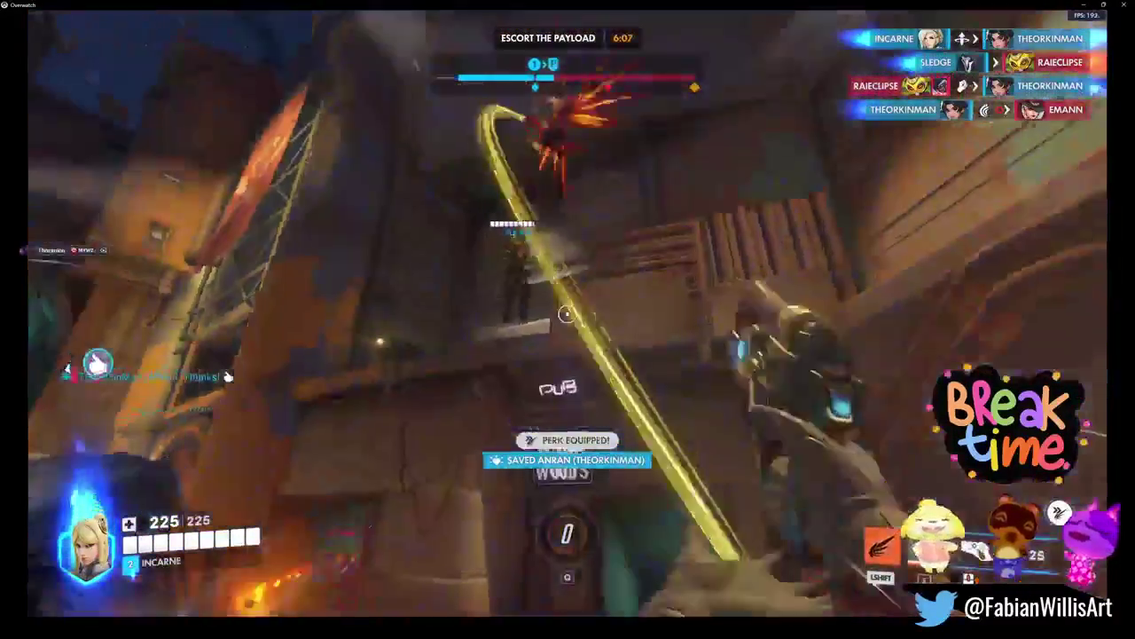
{"action": "key", "text": "2"}
{"action": "left_click", "coordinate": [568, 313]}
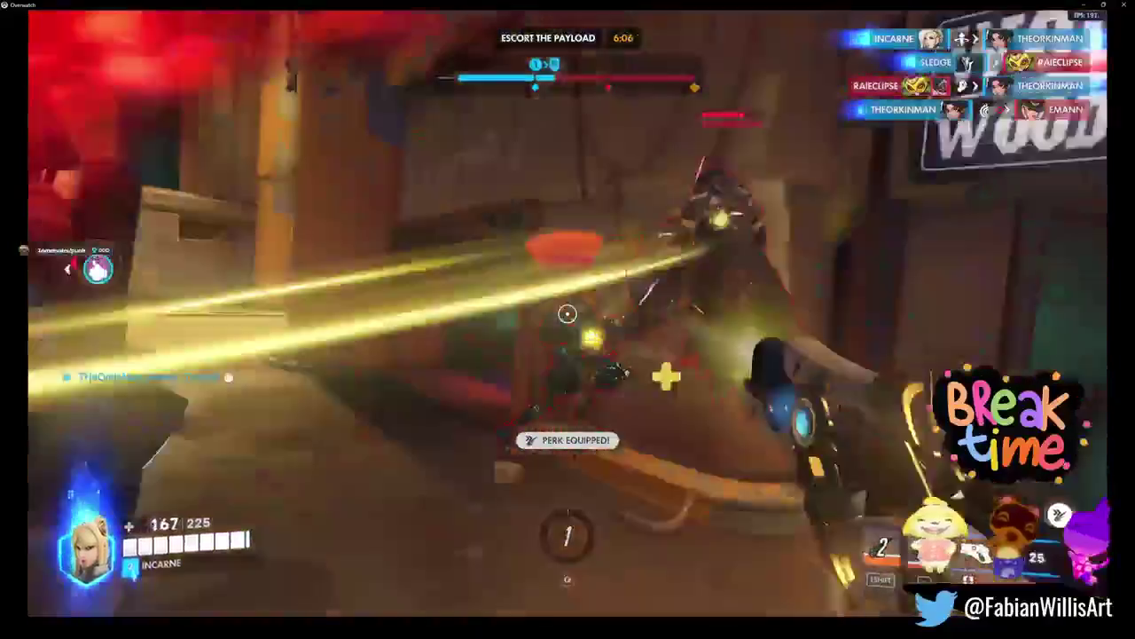
{"action": "left_click", "coordinate": [567, 319]}
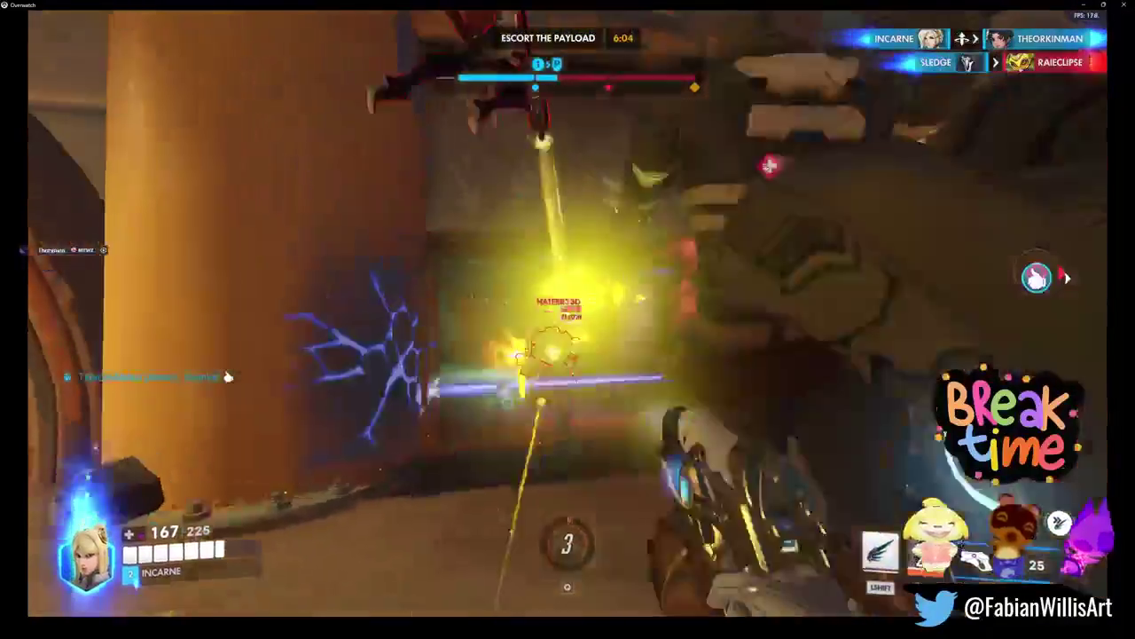
{"action": "key", "text": "shift"}
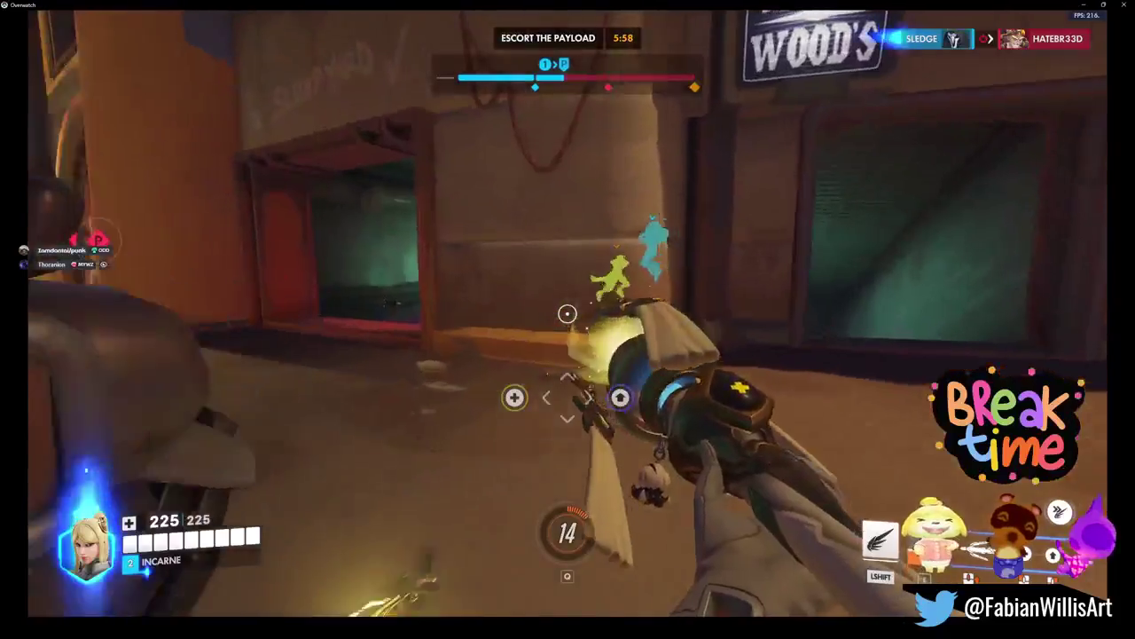
{"action": "key", "text": "shift"}
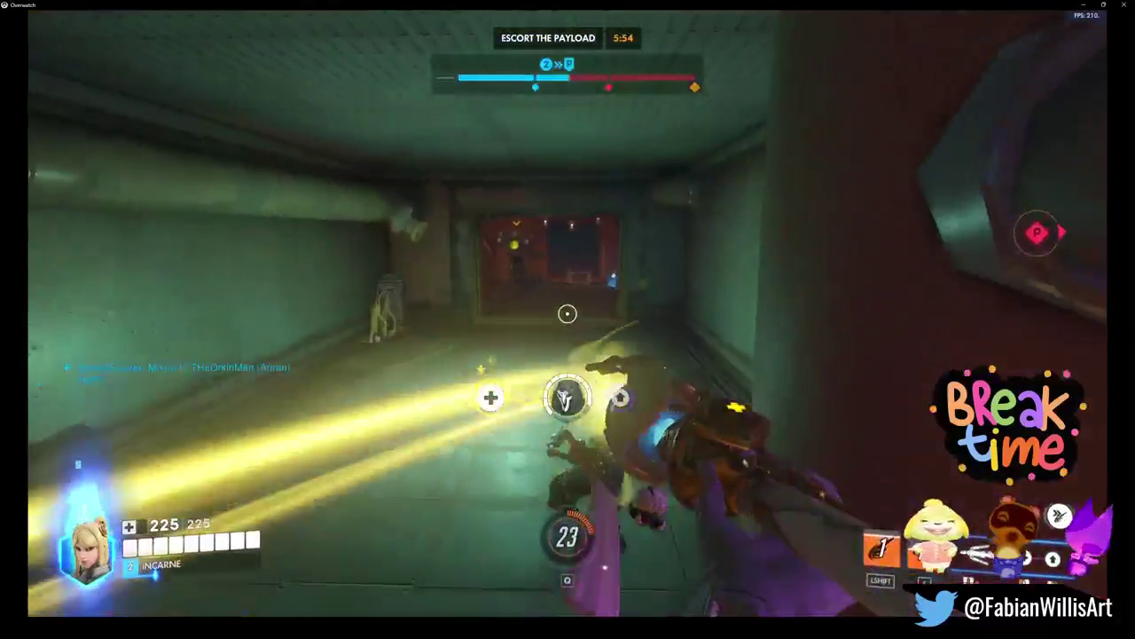
Step: Fly between allies near the stairs to heal them and save an endangered one
{"action": "key", "text": "2"}
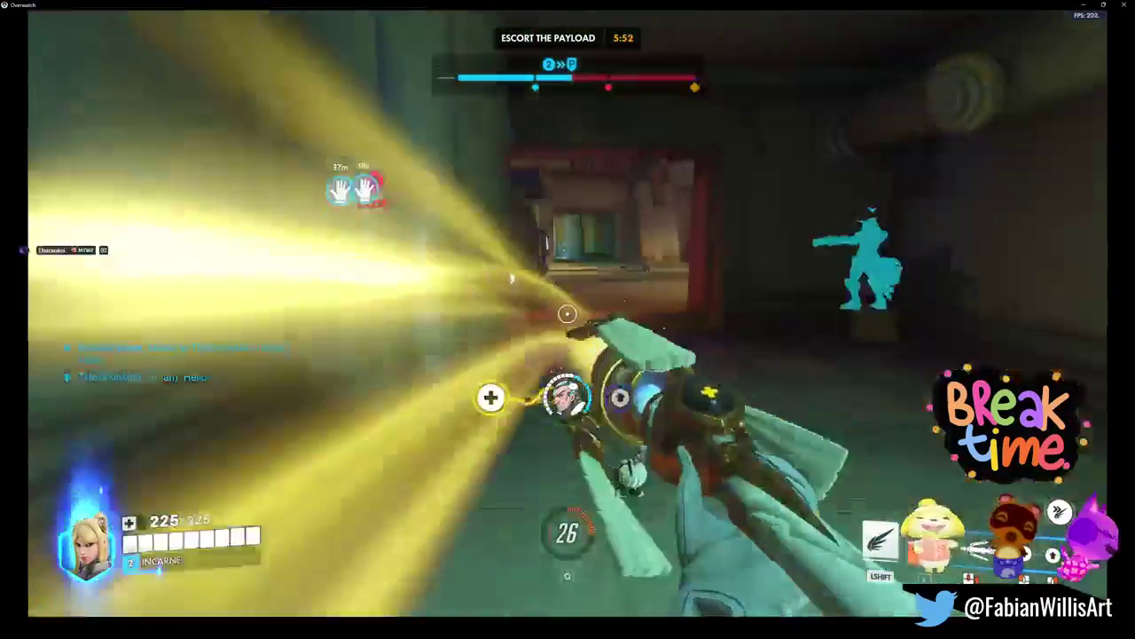
{"action": "key", "text": "1"}
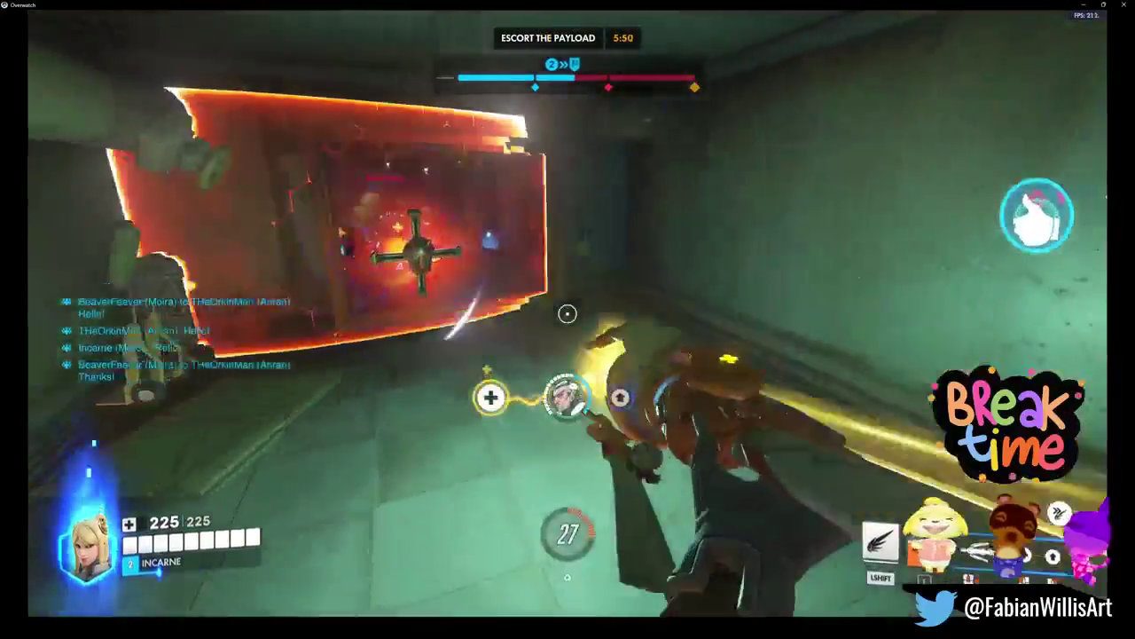
{"action": "key", "text": "shift"}
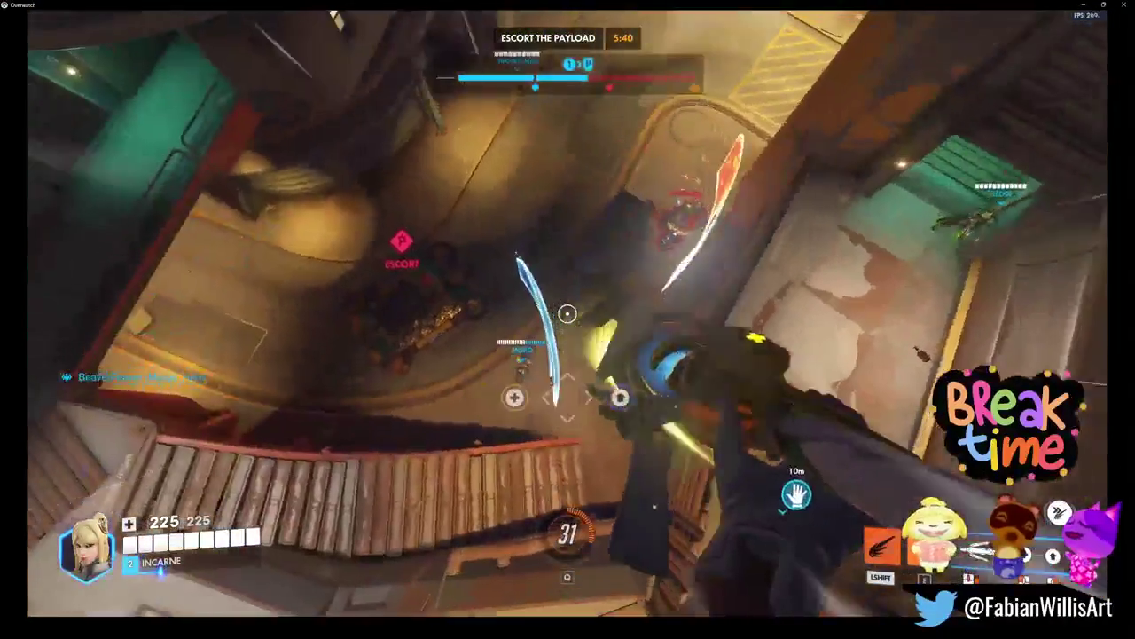
{"action": "key", "text": "shift"}
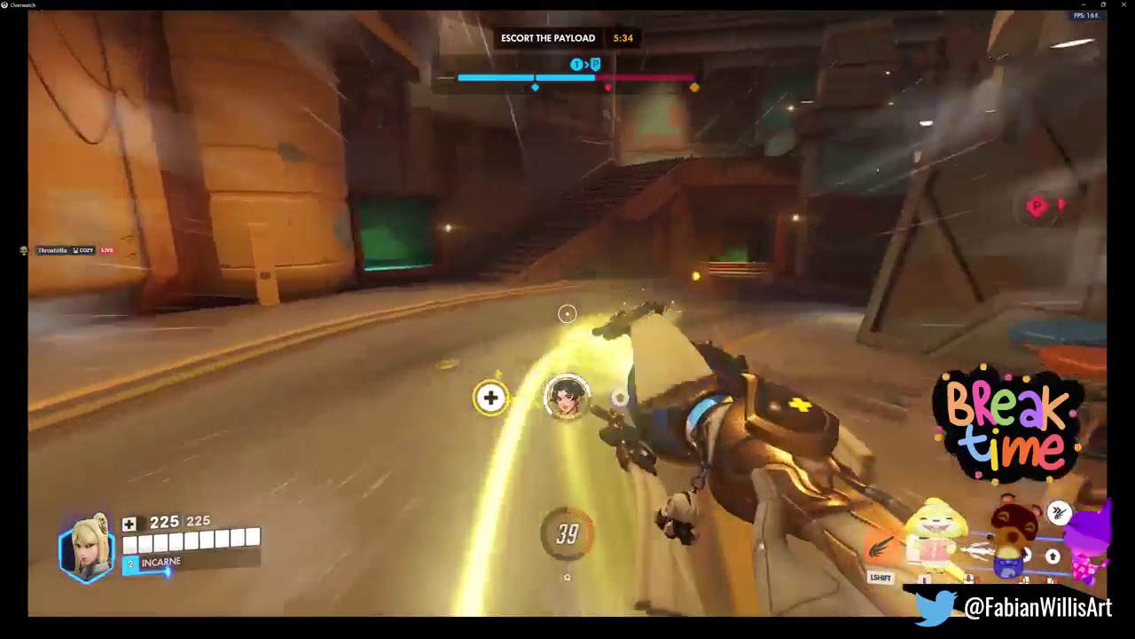
{"action": "key", "text": "shift"}
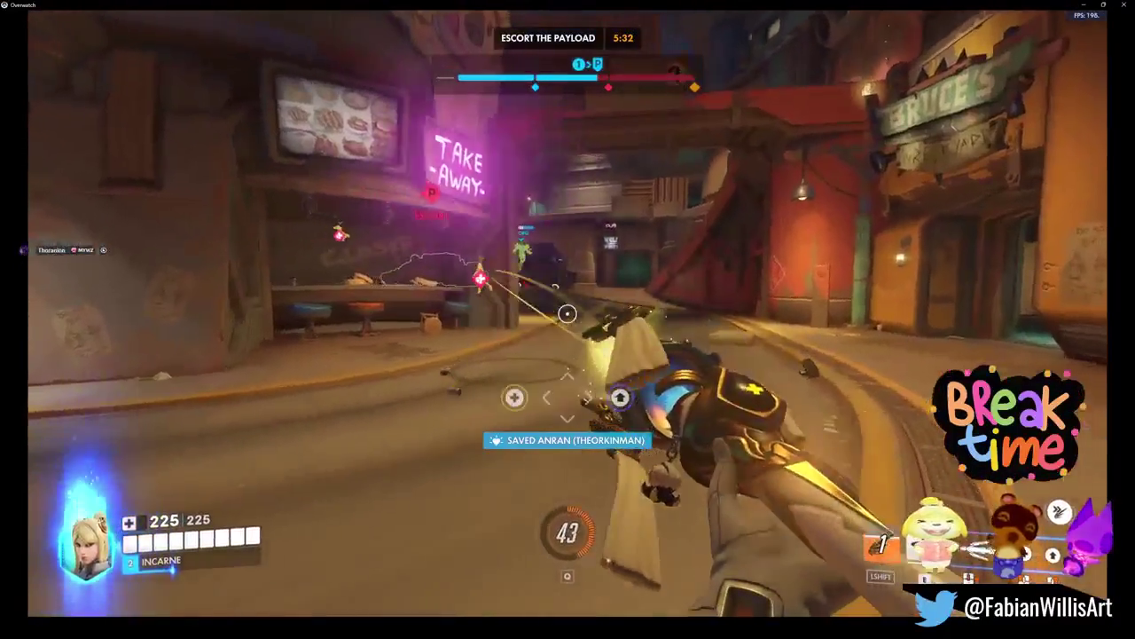
{"action": "key", "text": "2"}
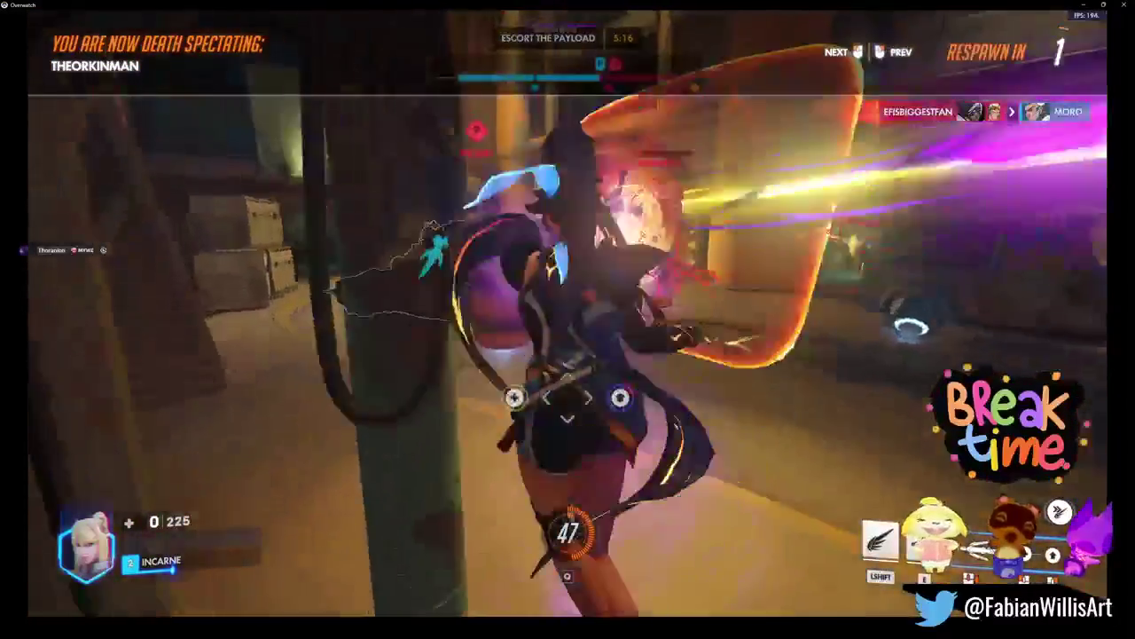
Step: Leave spawn through the green corridor and heal a teammate in the orange room
{"action": "key", "text": "w"}
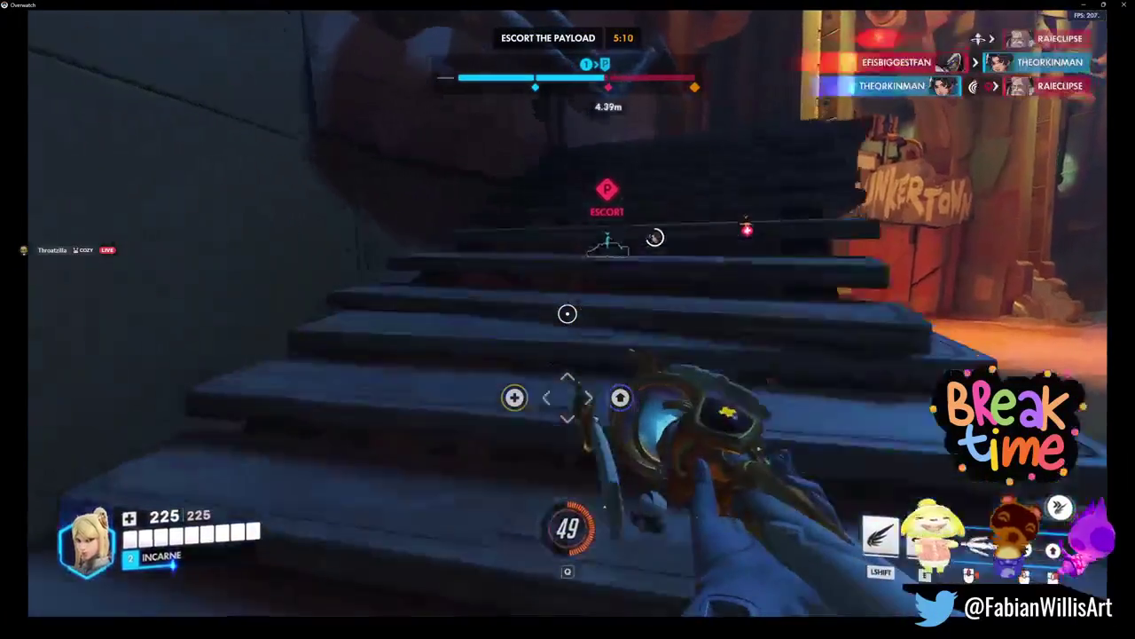
{"action": "key", "text": "w"}
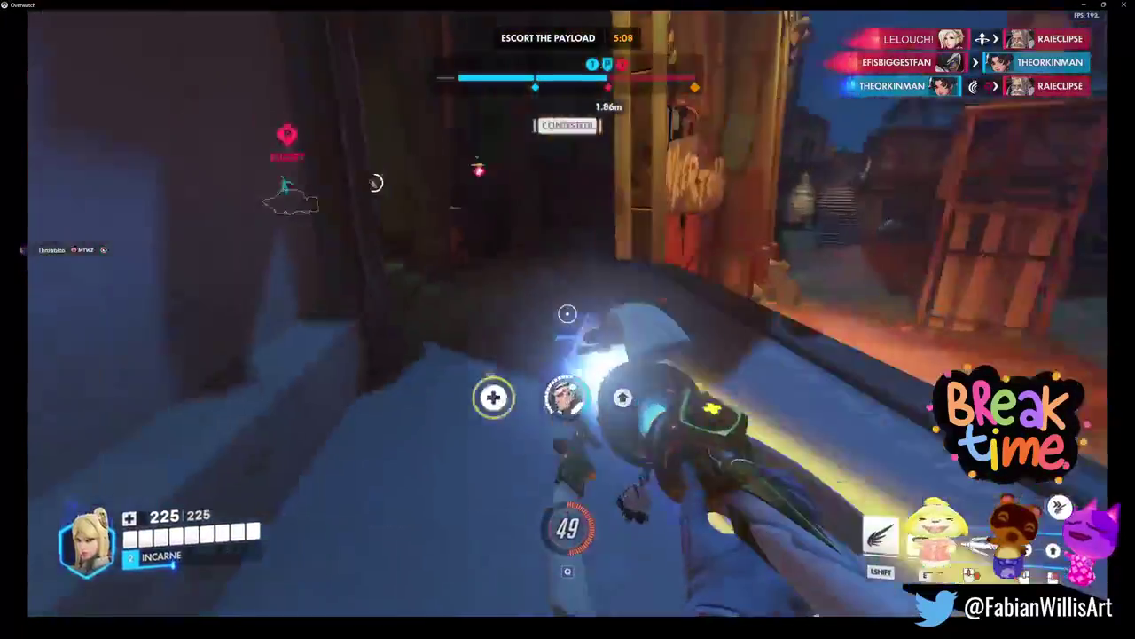
{"action": "key", "text": "w"}
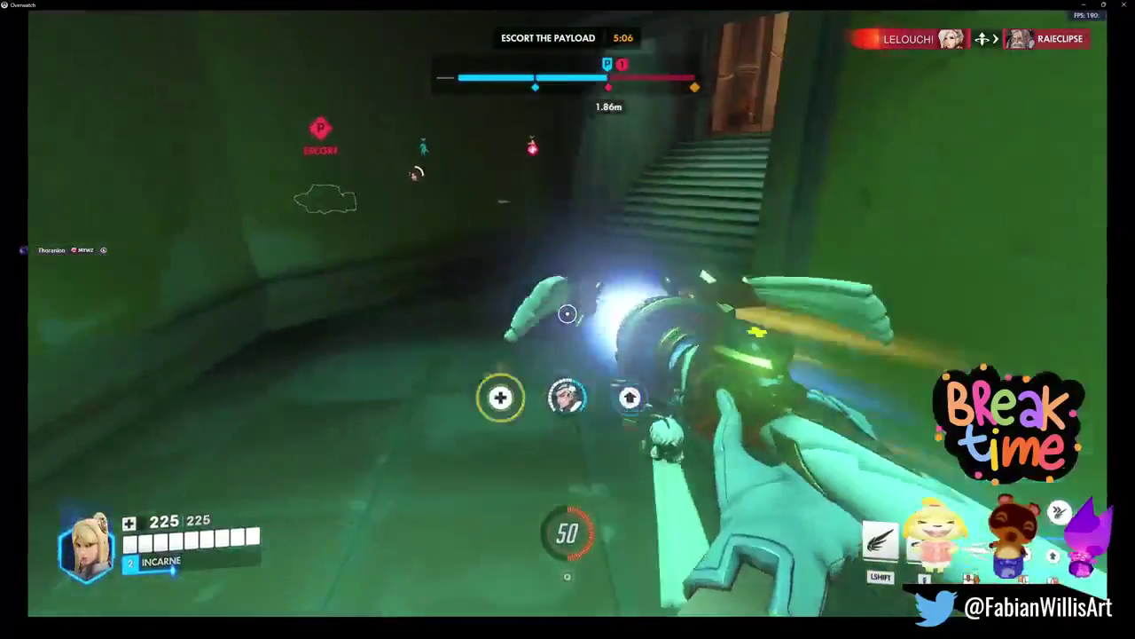
{"action": "key", "text": "w"}
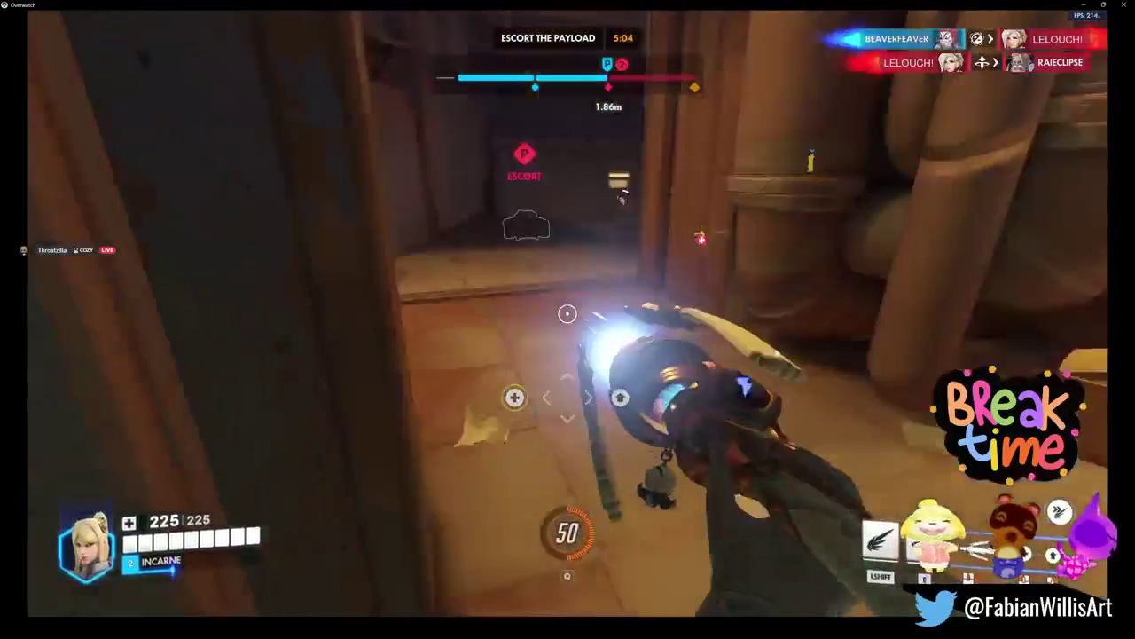
{"action": "key", "text": "w"}
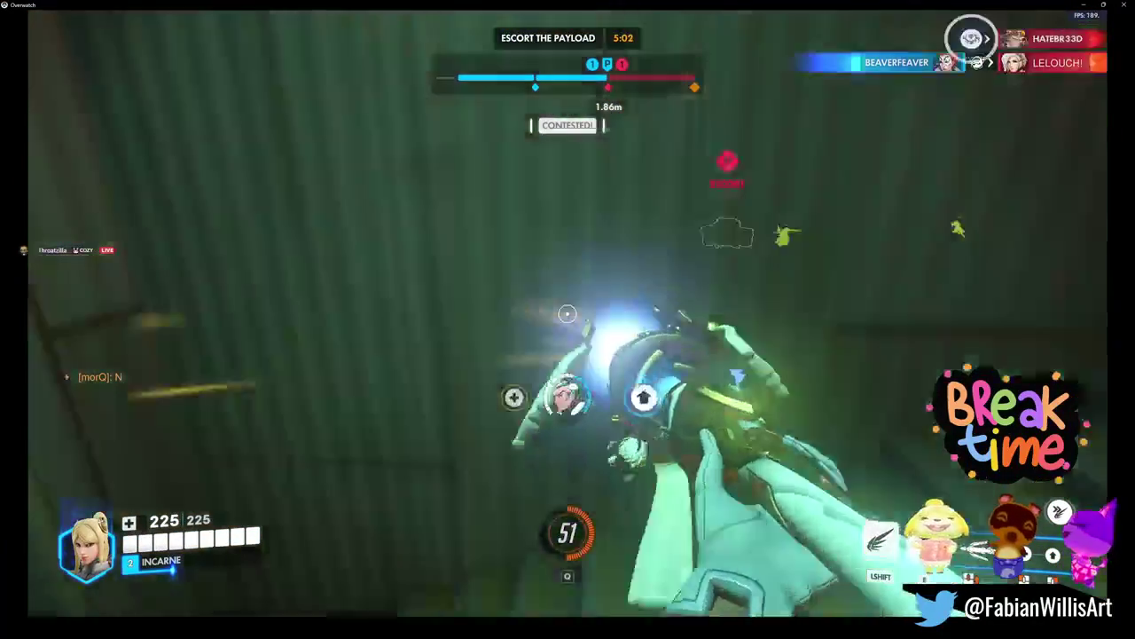
{"action": "right_click", "coordinate": [568, 313]}
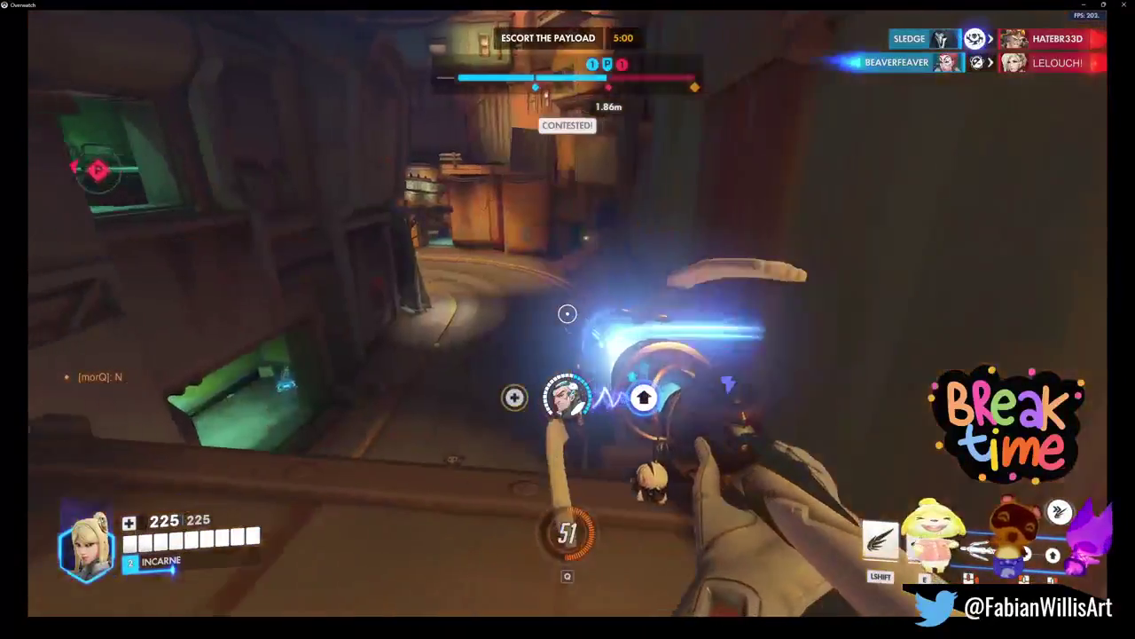
{"action": "key", "text": "shift"}
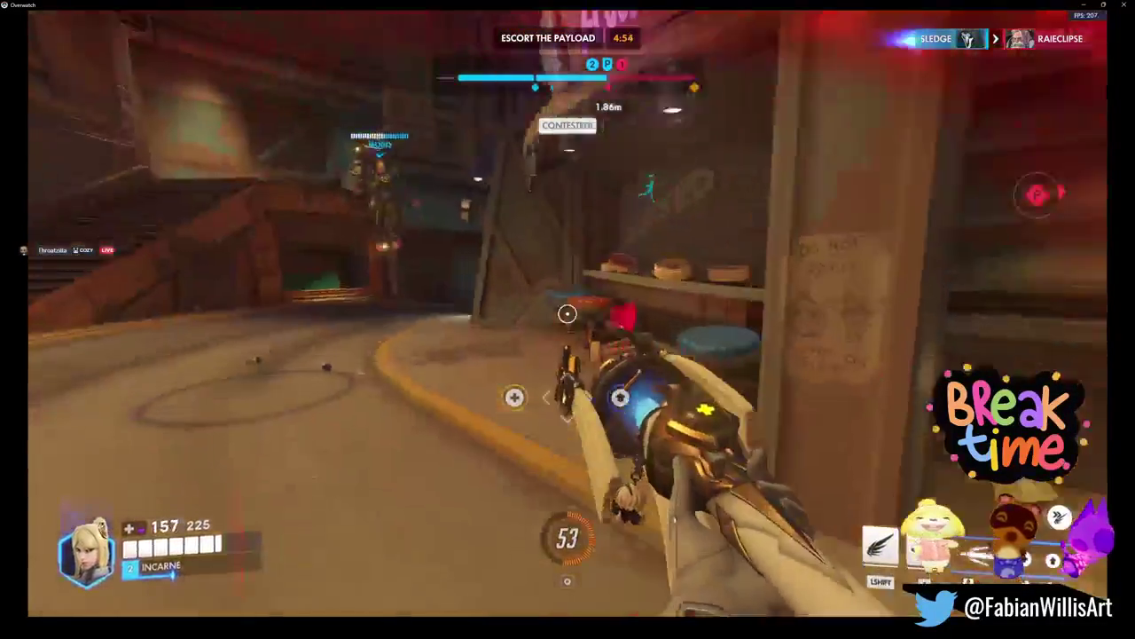
{"action": "left_click", "coordinate": [568, 313]}
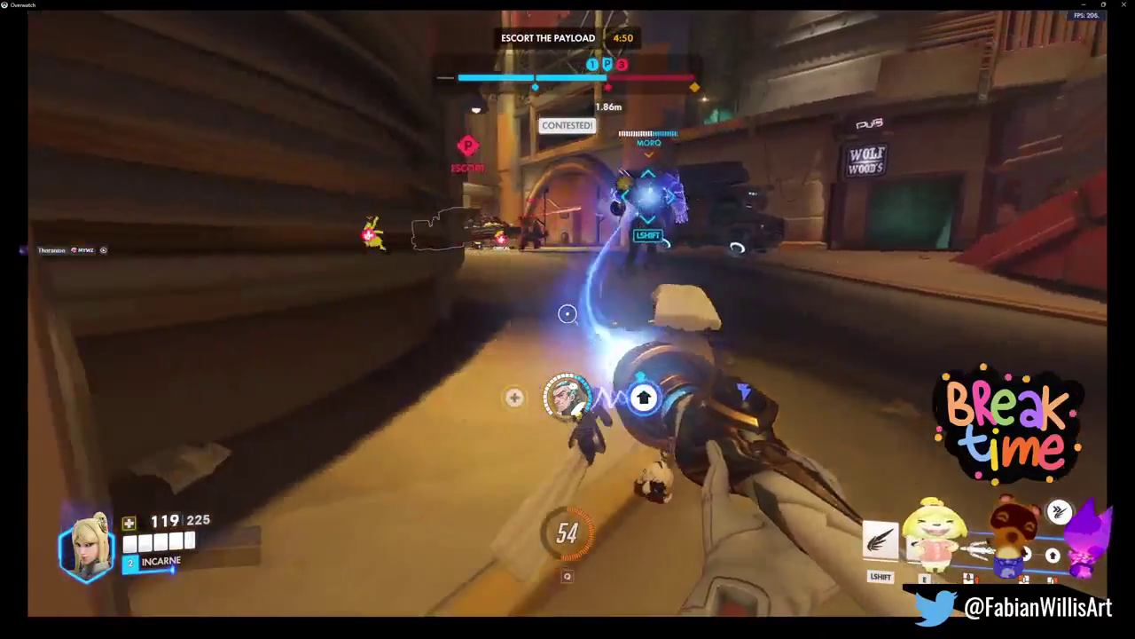
{"action": "key", "text": "2"}
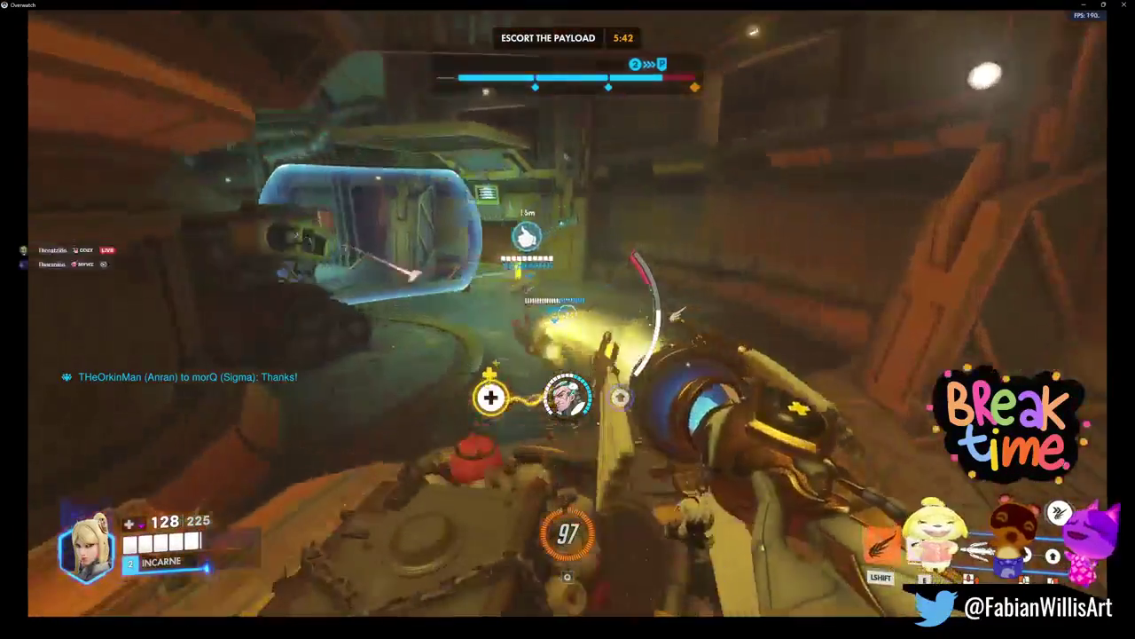
Step: Fly from ally to ally down the corridors and activate the Valkyrie ultimate
{"action": "key", "text": "shift"}
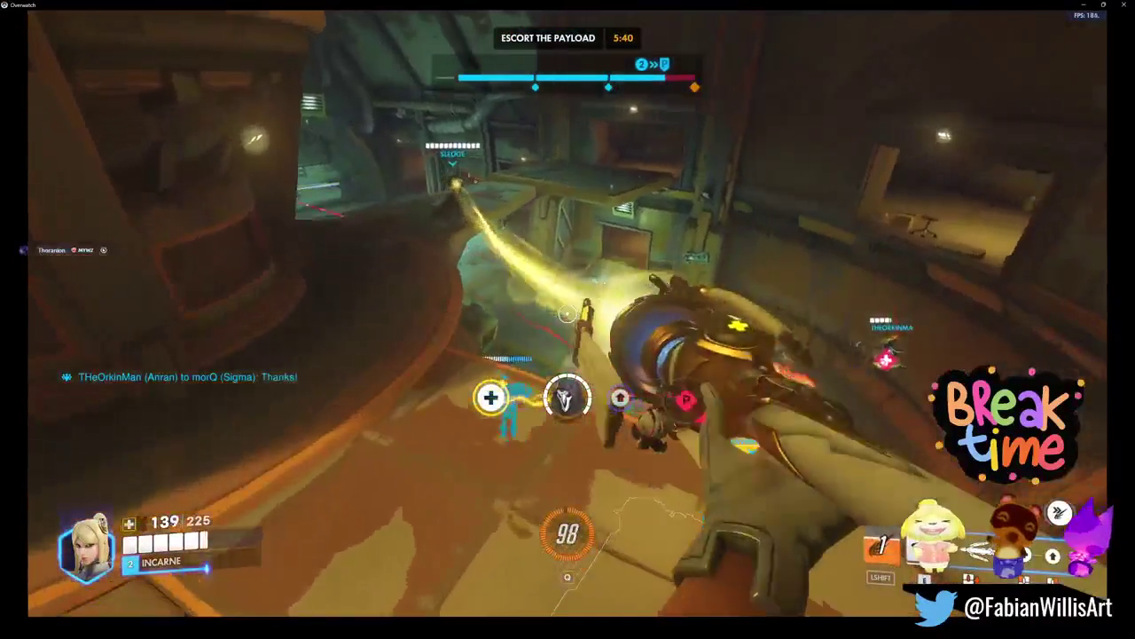
{"action": "key", "text": "shift"}
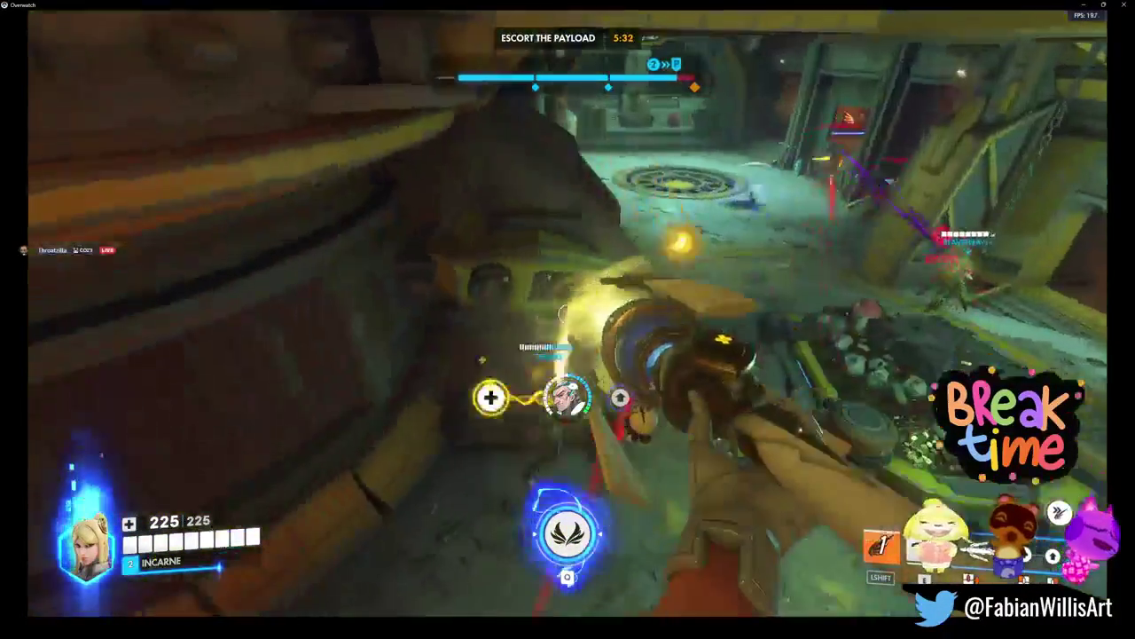
{"action": "key", "text": "shift"}
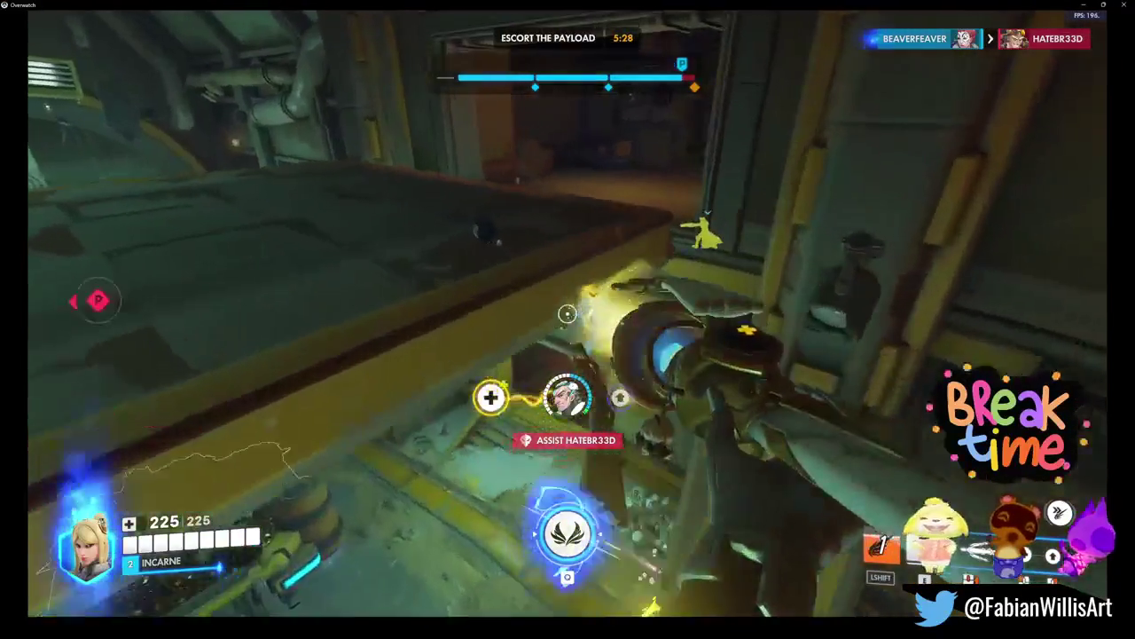
{"action": "key", "text": "shift"}
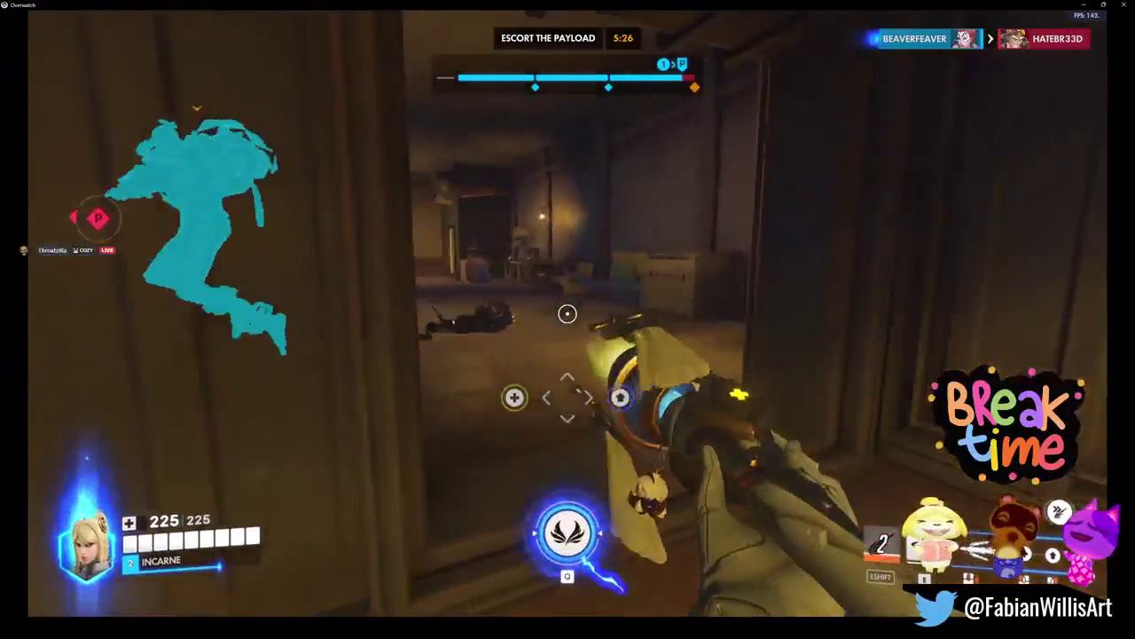
{"action": "key", "text": "q"}
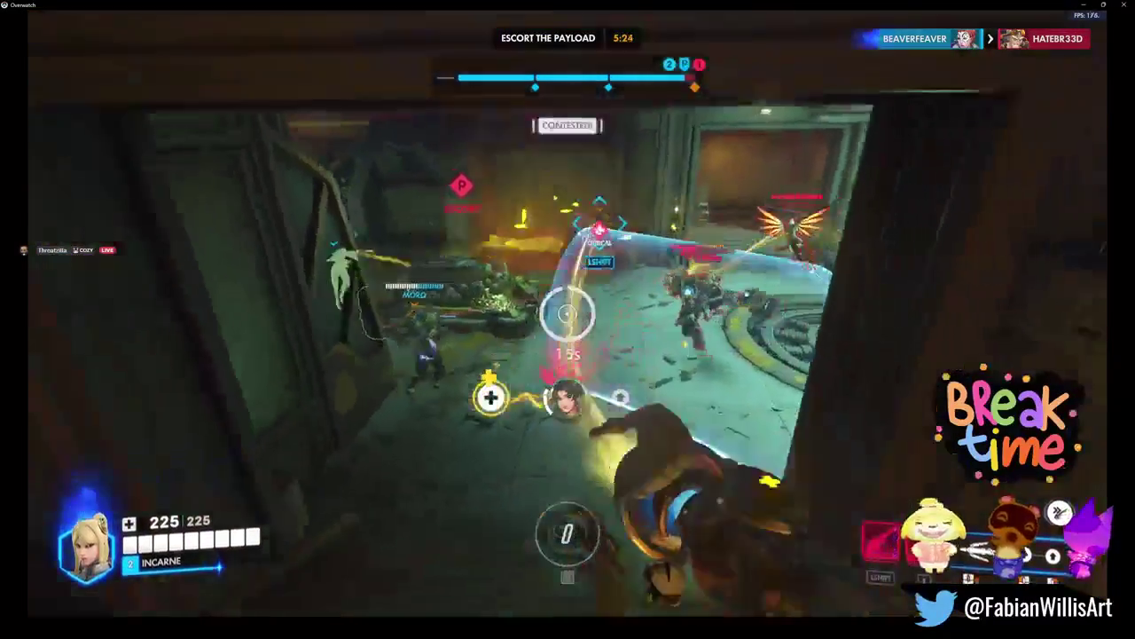
{"action": "key", "text": "shift"}
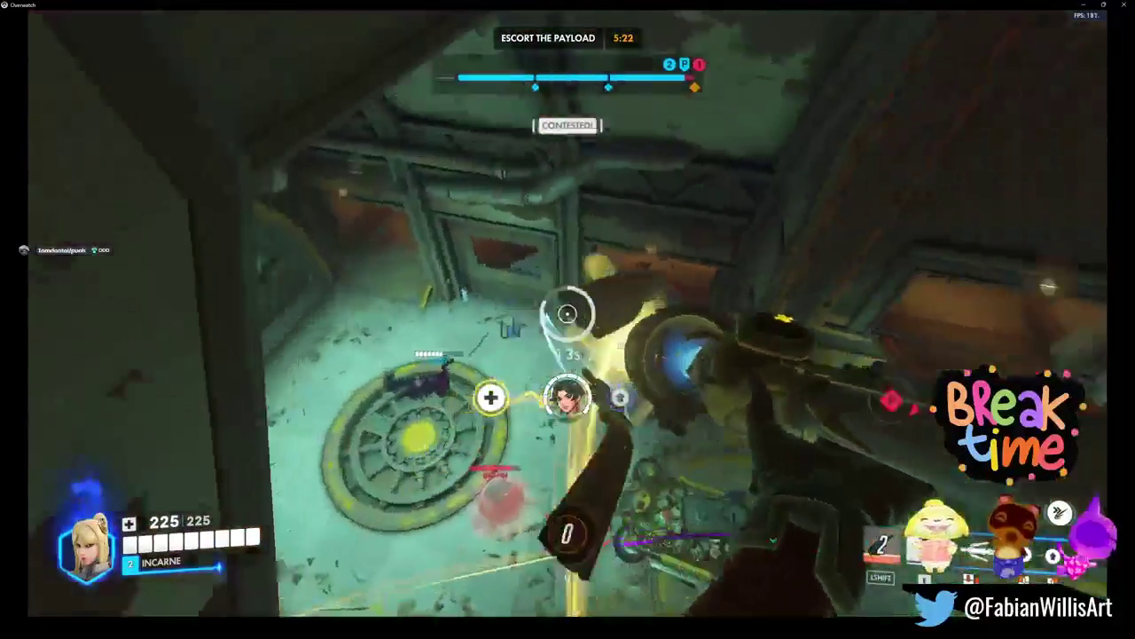
{"action": "key", "text": "2"}
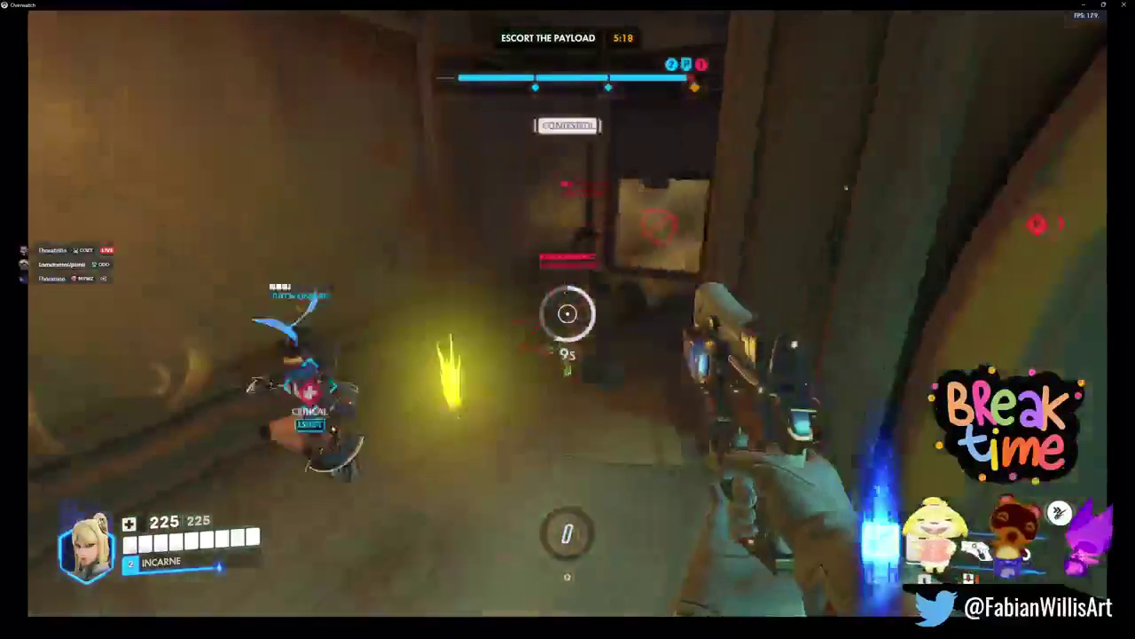
Step: Fire the blaster at enemies across the contested room and near the stairway
{"action": "left_click", "coordinate": [568, 313]}
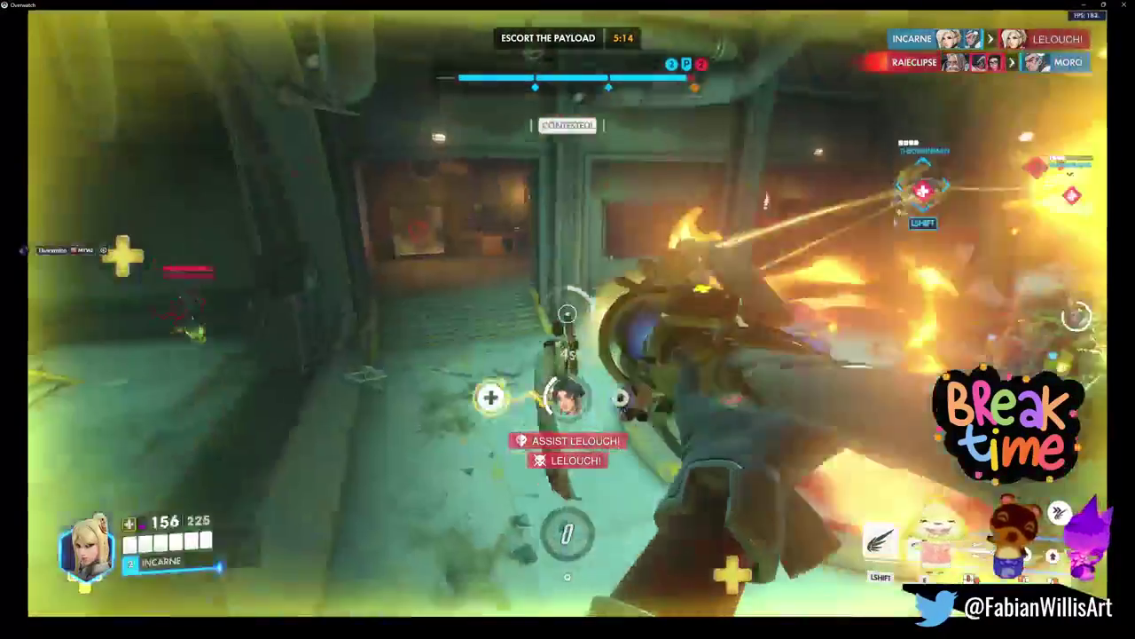
{"action": "left_click", "coordinate": [567, 313]}
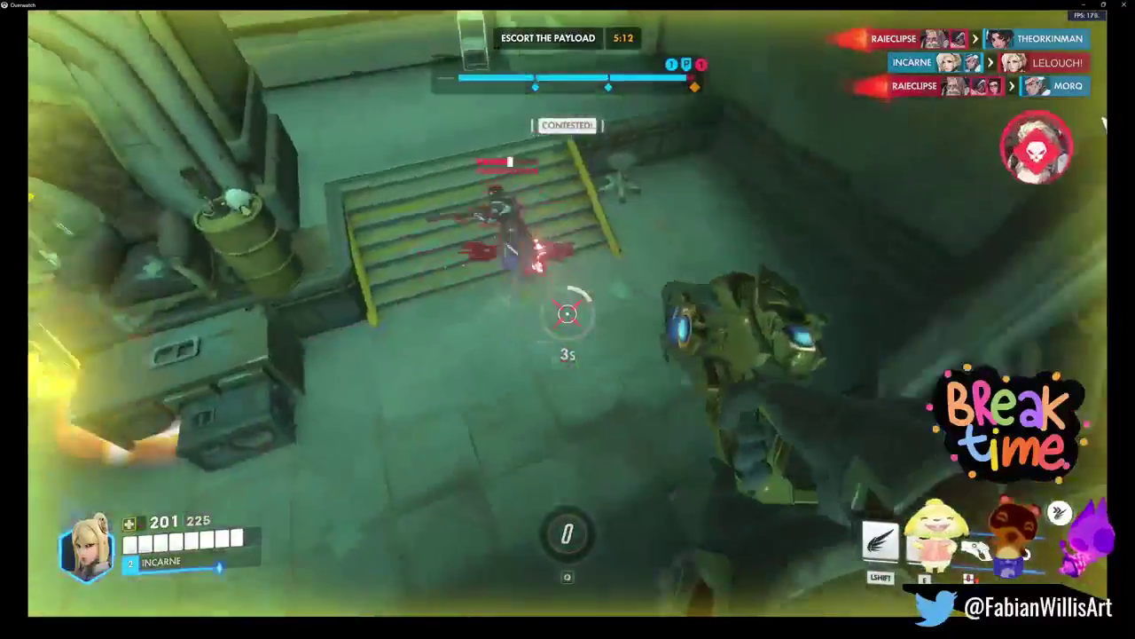
{"action": "left_click", "coordinate": [567, 313]}
{"action": "left_click", "coordinate": [568, 313]}
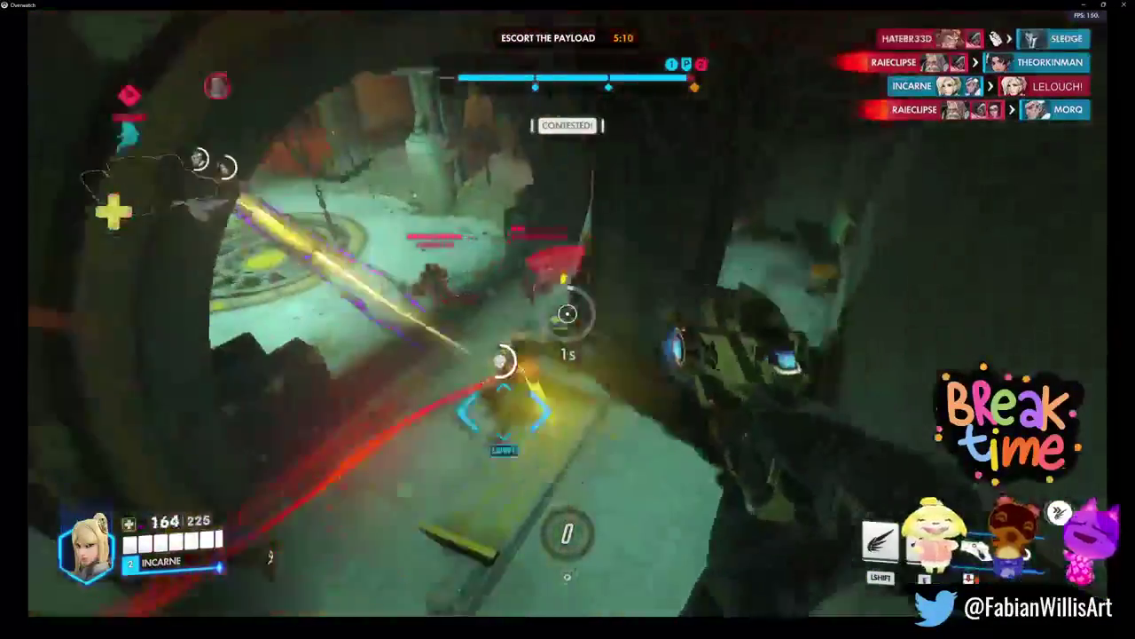
{"action": "left_click", "coordinate": [567, 313]}
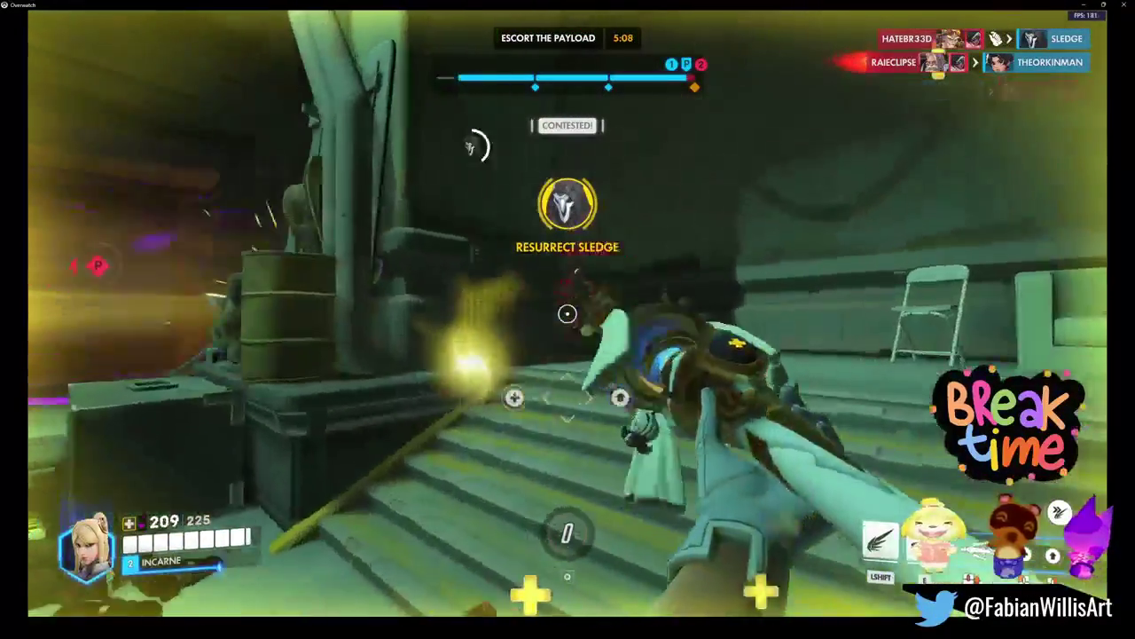
{"action": "left_click", "coordinate": [568, 313]}
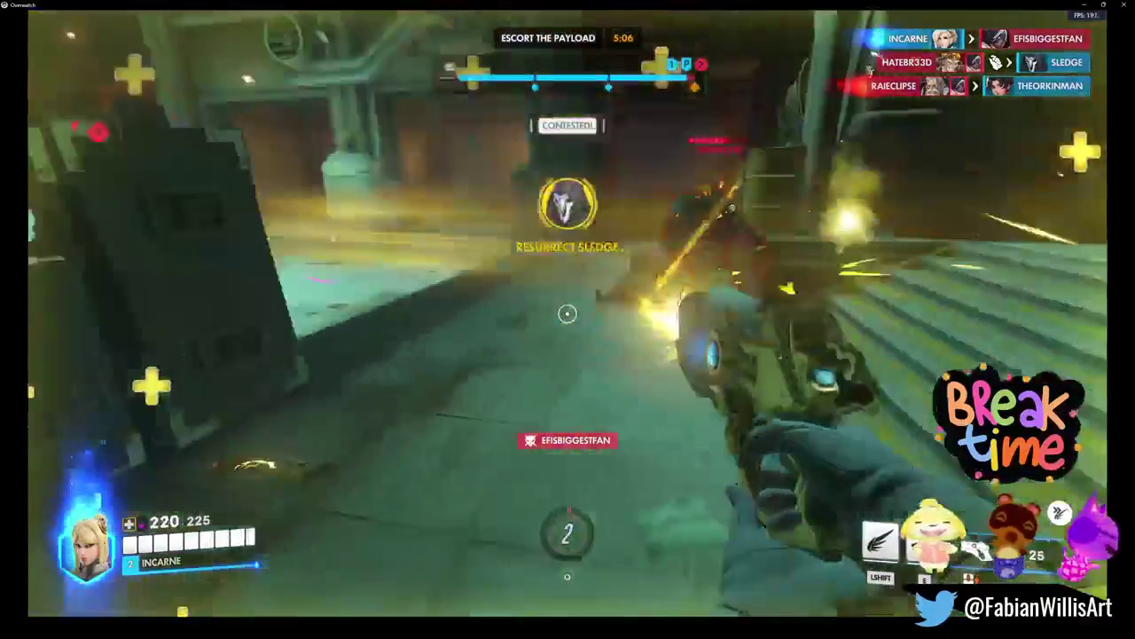
{"action": "left_click", "coordinate": [568, 314]}
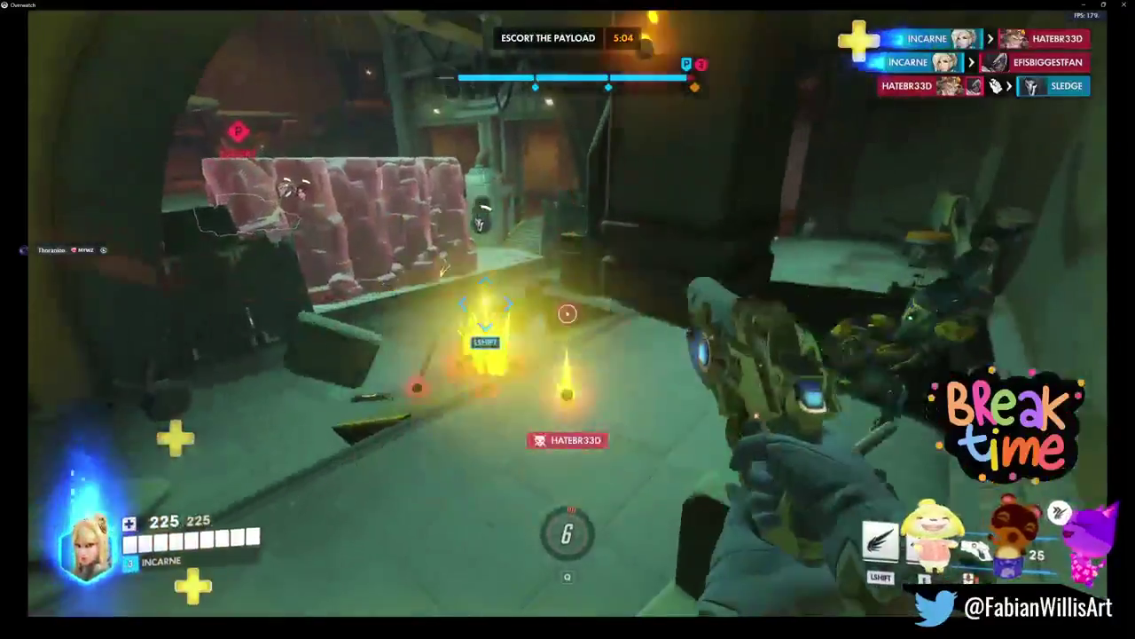
Step: Fly across the payload room and shoot enemies around the payload hatch
{"action": "key", "text": "shift"}
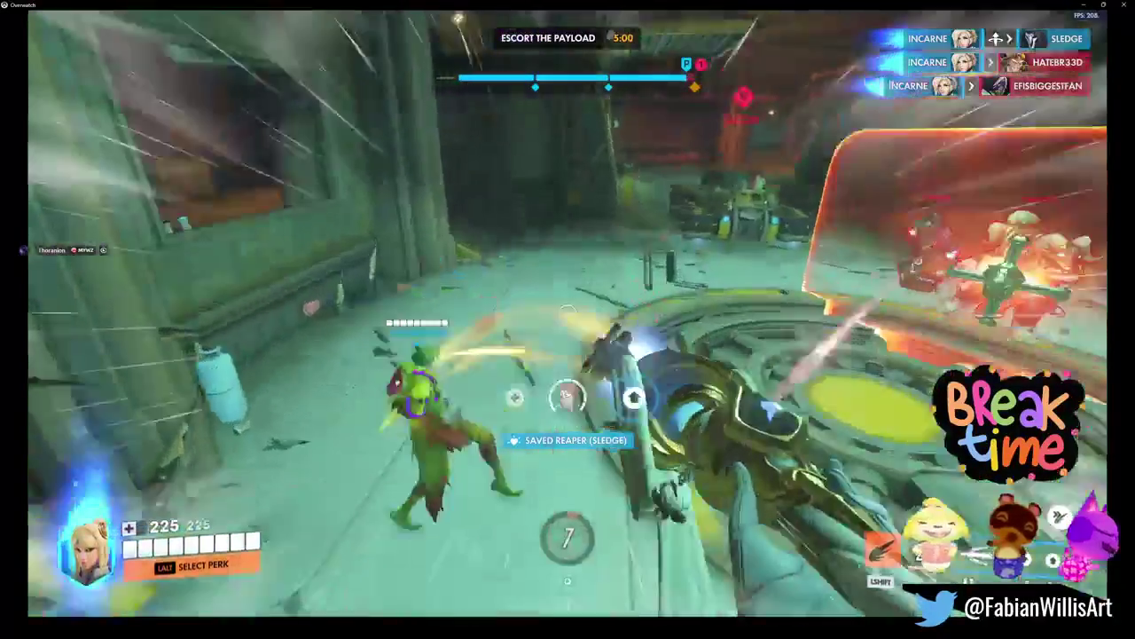
{"action": "key", "text": "shift"}
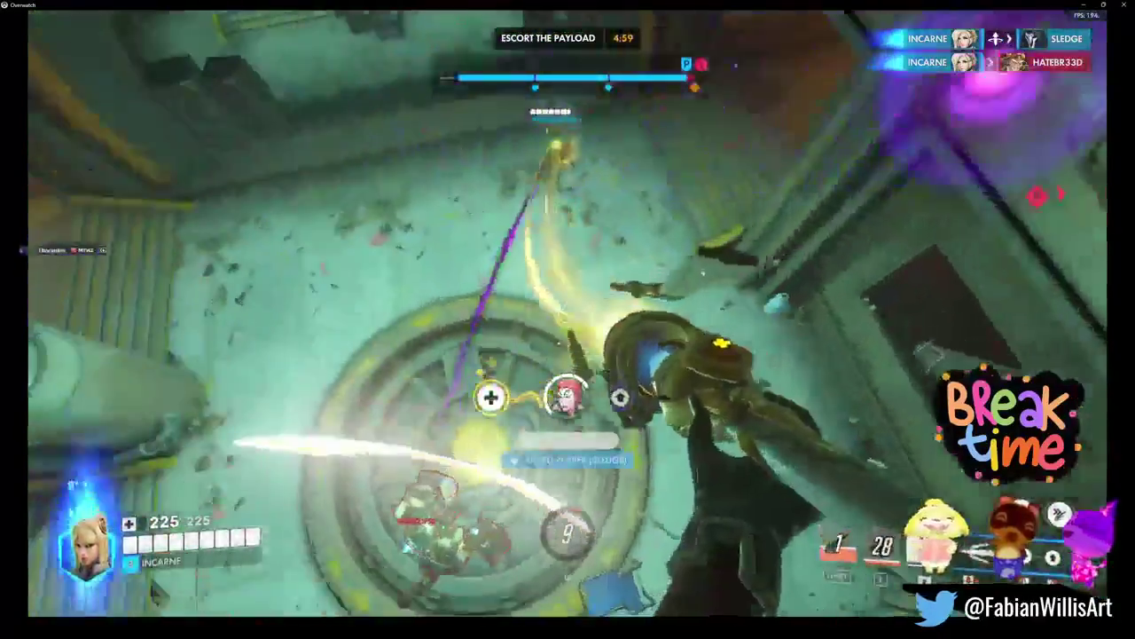
{"action": "left_click", "coordinate": [568, 313]}
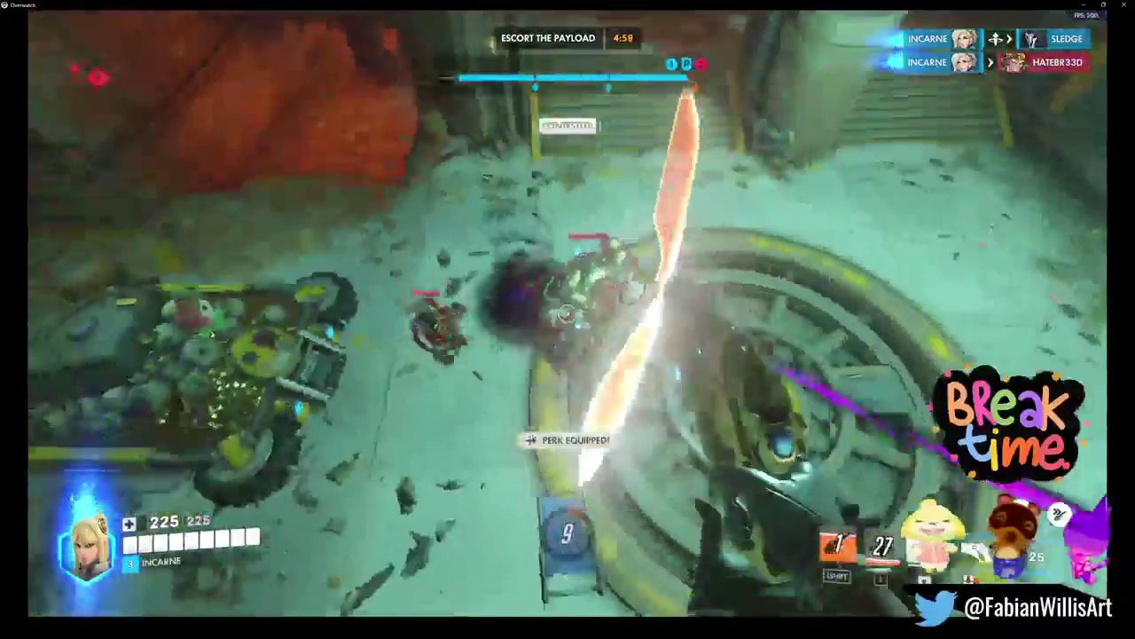
{"action": "left_click", "coordinate": [568, 314]}
{"action": "left_click", "coordinate": [568, 313]}
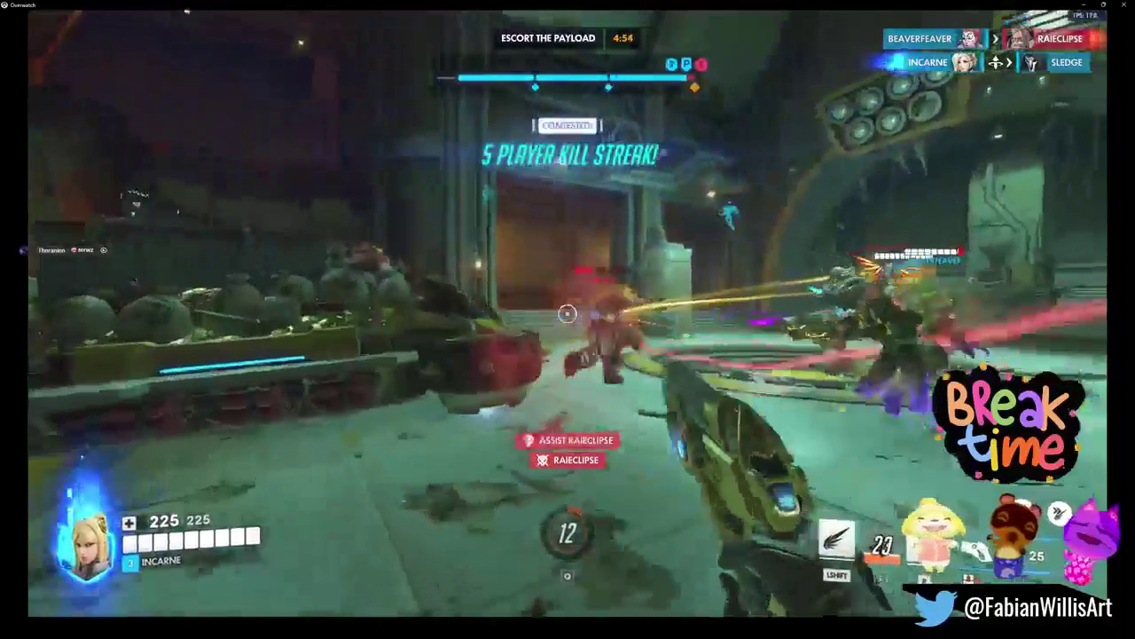
{"action": "left_click", "coordinate": [568, 313]}
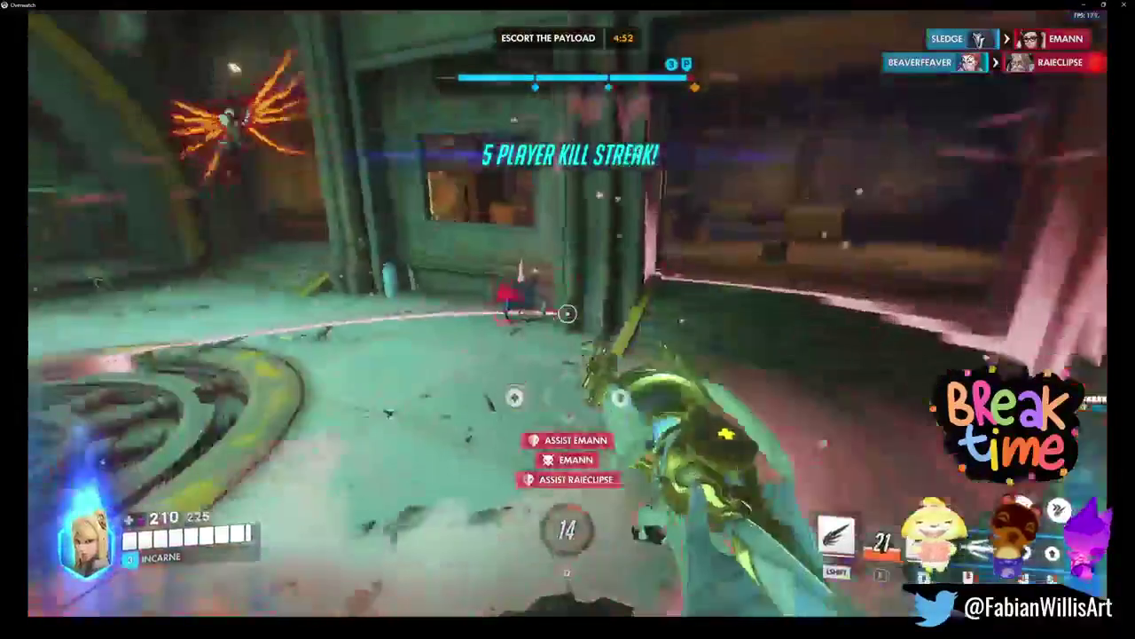
{"action": "left_click", "coordinate": [567, 314]}
{"action": "left_click", "coordinate": [568, 313]}
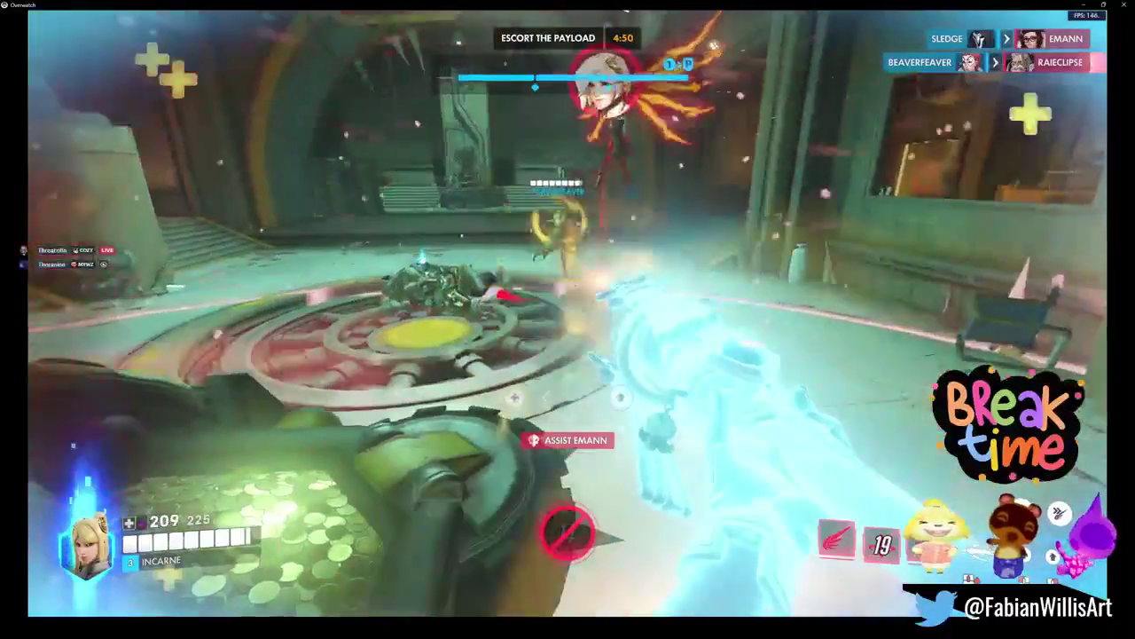
{"action": "left_click", "coordinate": [568, 313]}
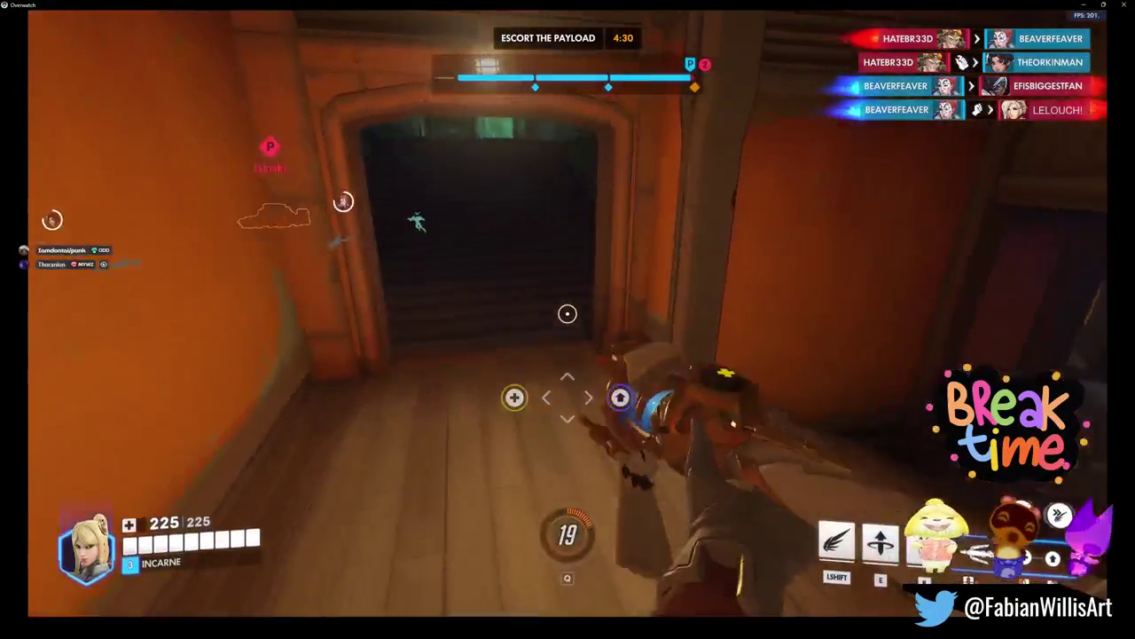
Step: Fly to allies including Sigma, resurrect the fallen Moira, and switch the beam to healing
{"action": "key", "text": "c"}
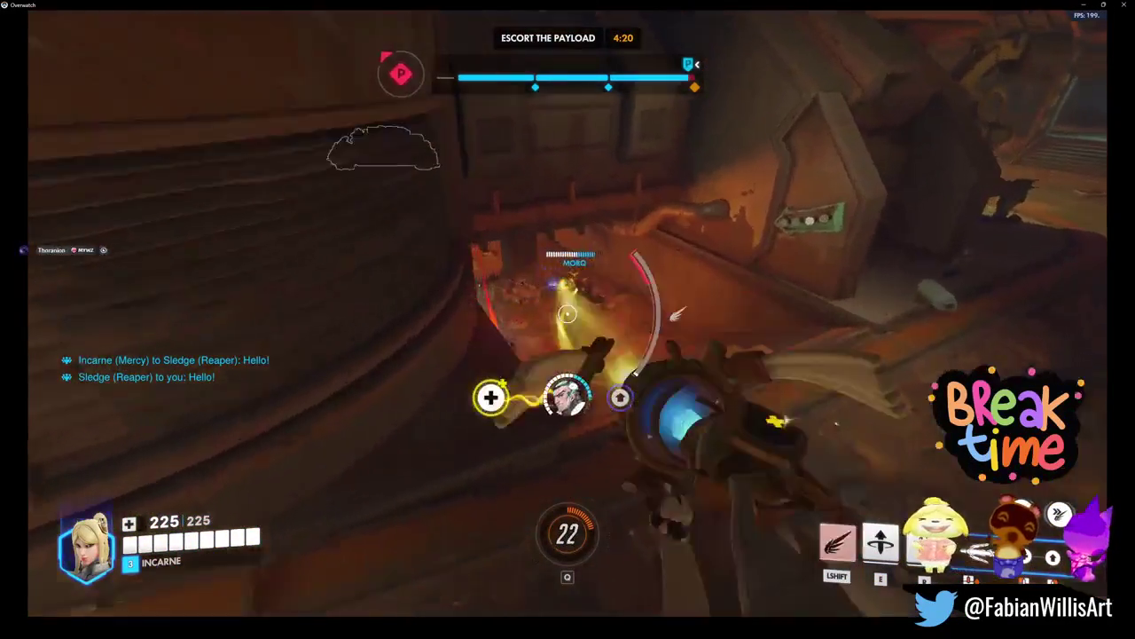
{"action": "key", "text": "shift"}
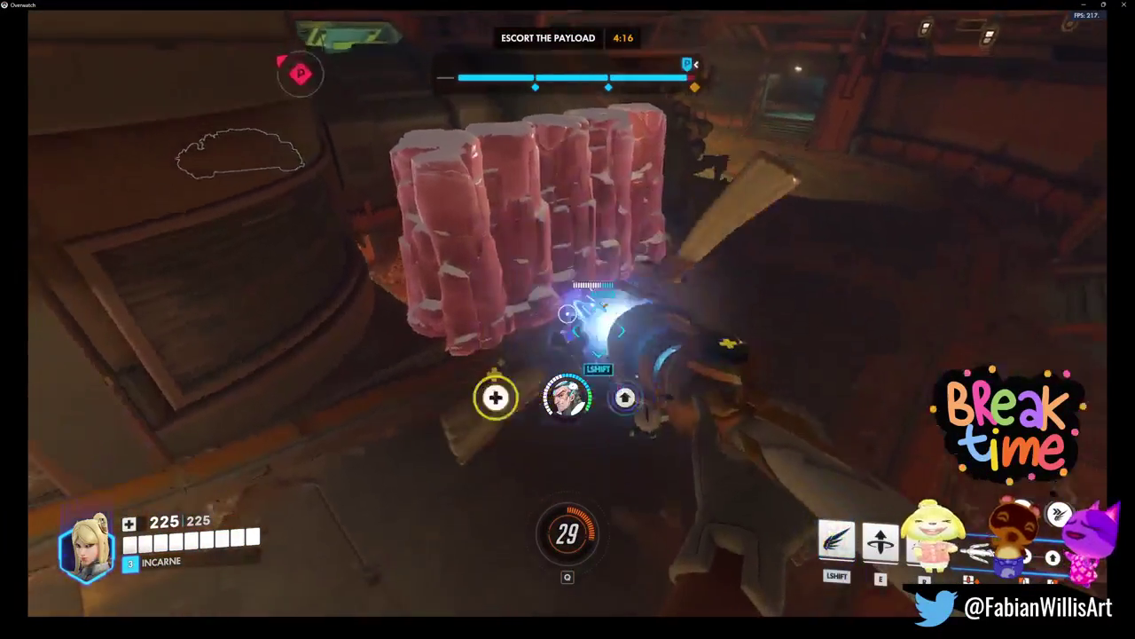
{"action": "key", "text": "shift"}
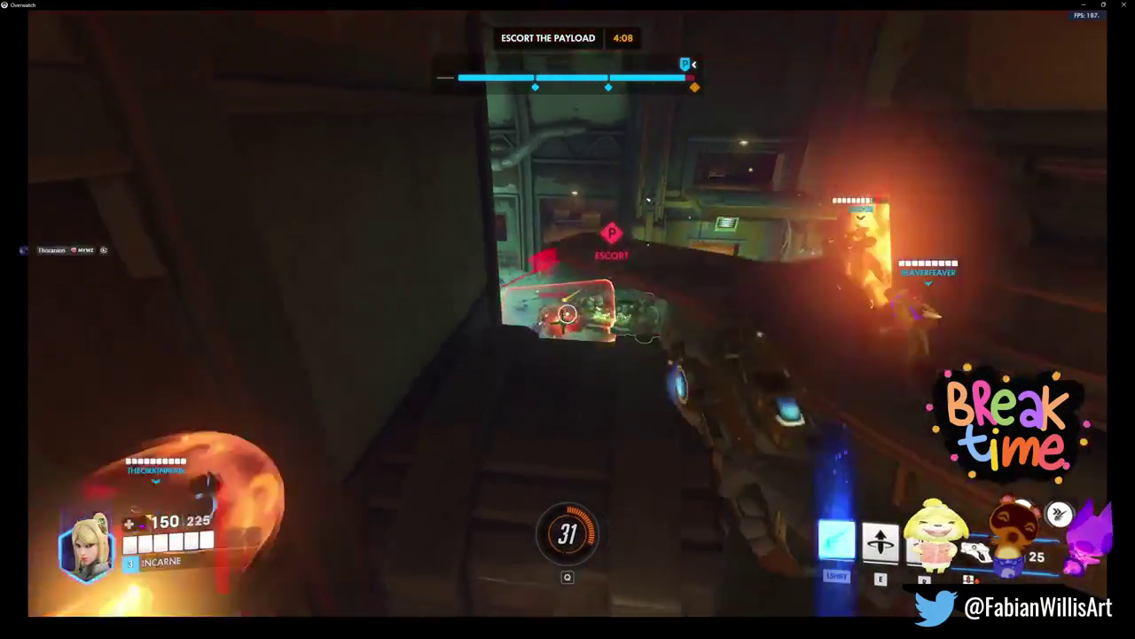
{"action": "key", "text": "shift"}
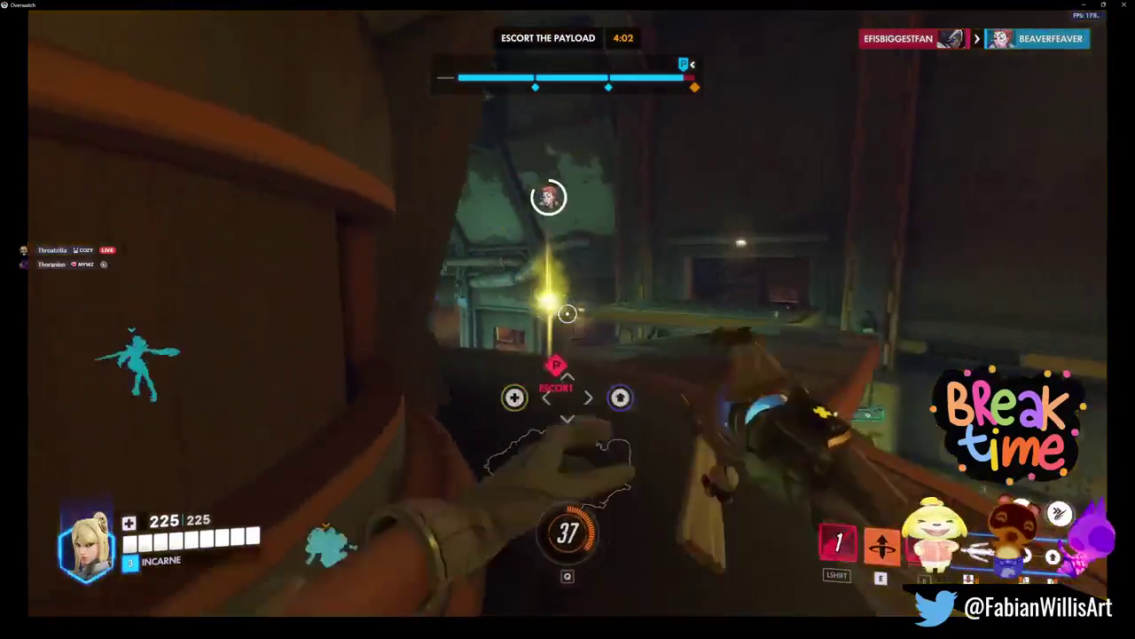
{"action": "key", "text": "shift"}
{"action": "key", "text": "e"}
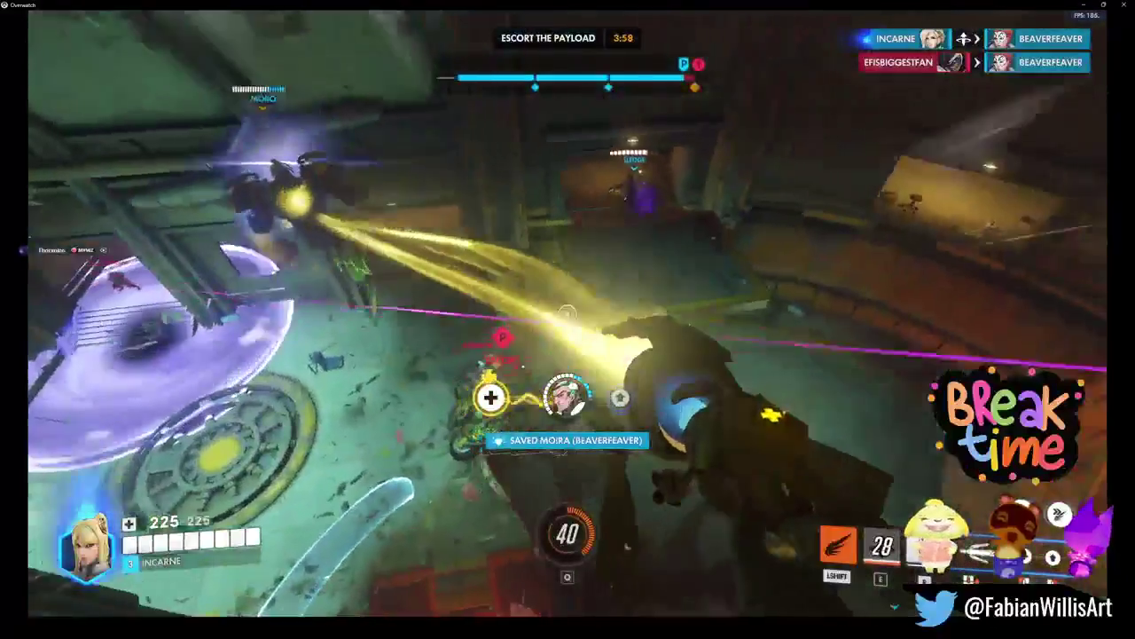
{"action": "key", "text": "shift"}
{"action": "left_click", "coordinate": [567, 313]}
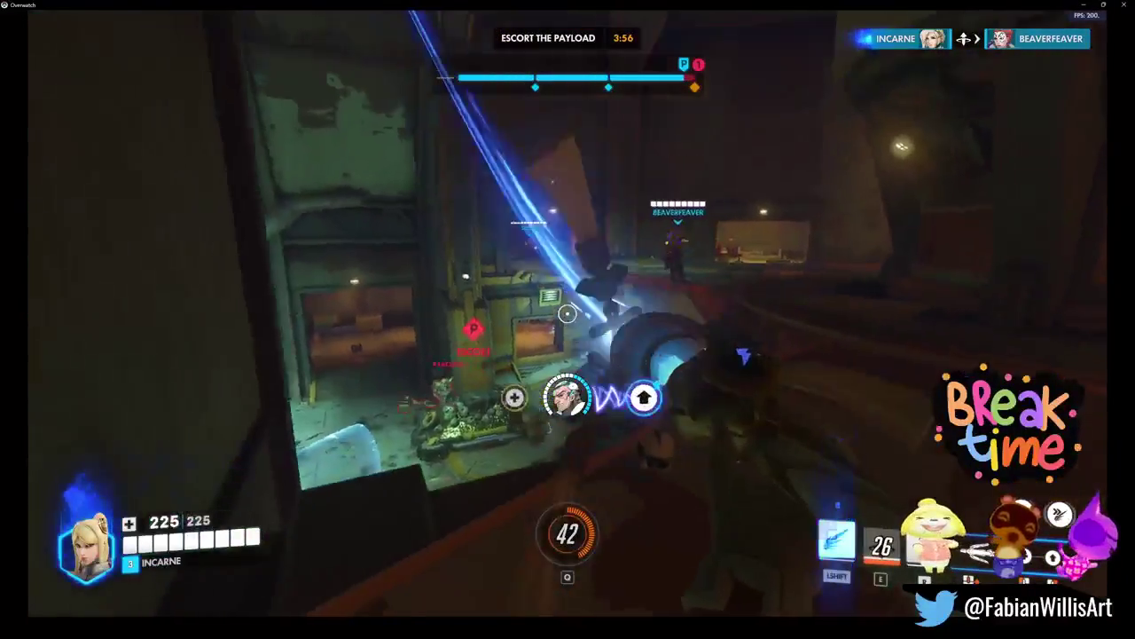
Step: Keep flying between allies in the fight to support them
{"action": "key", "text": "shift"}
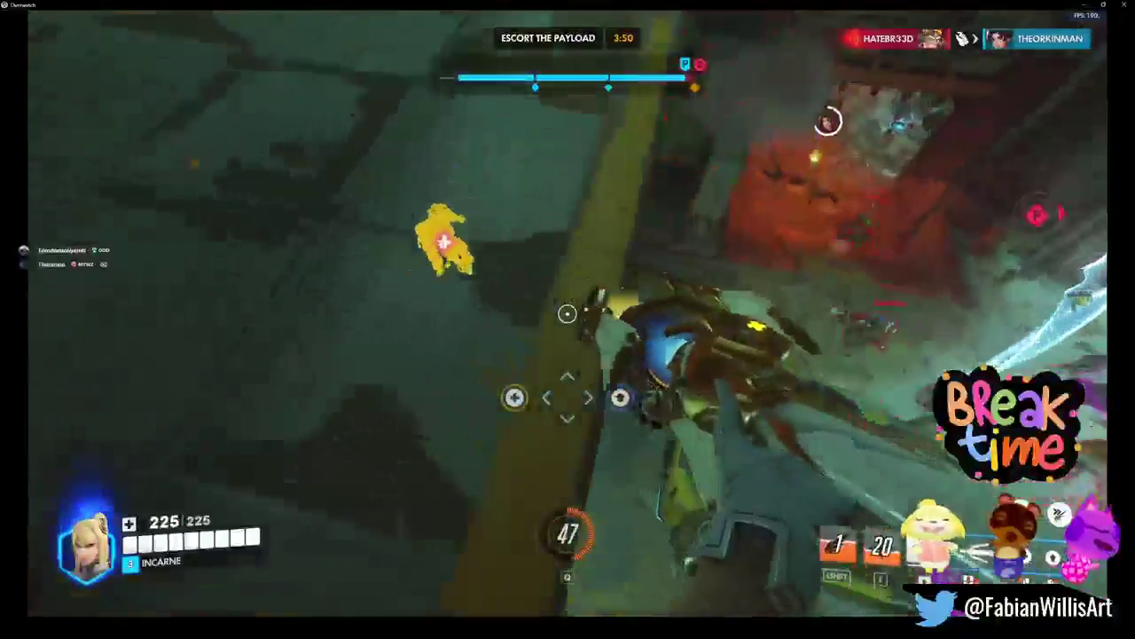
{"action": "key", "text": "shift"}
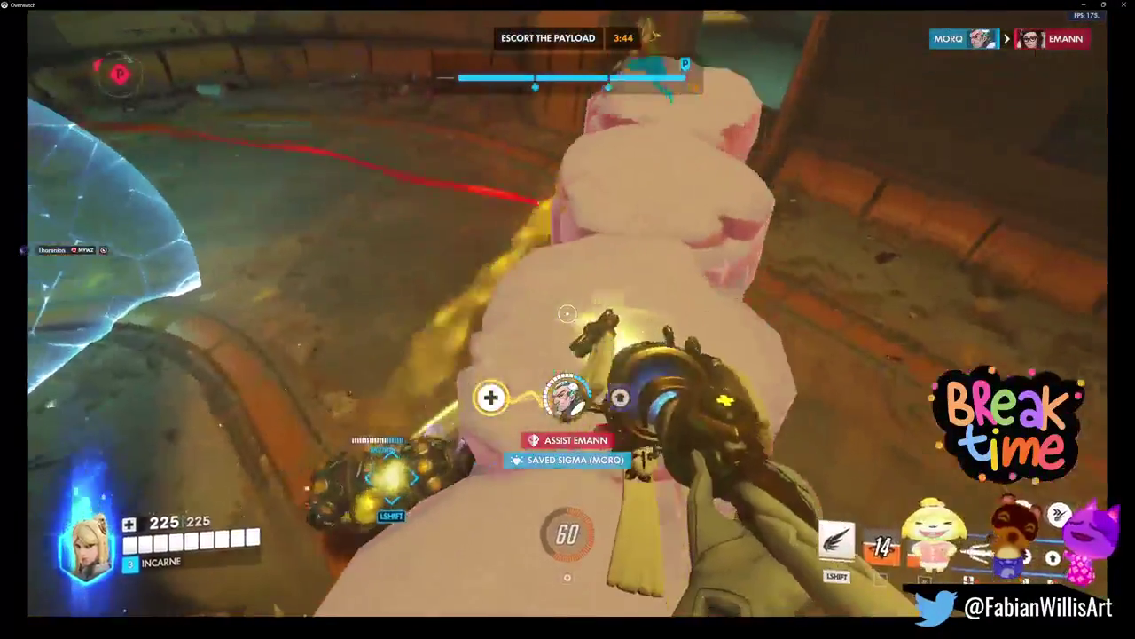
{"action": "key", "text": "shift"}
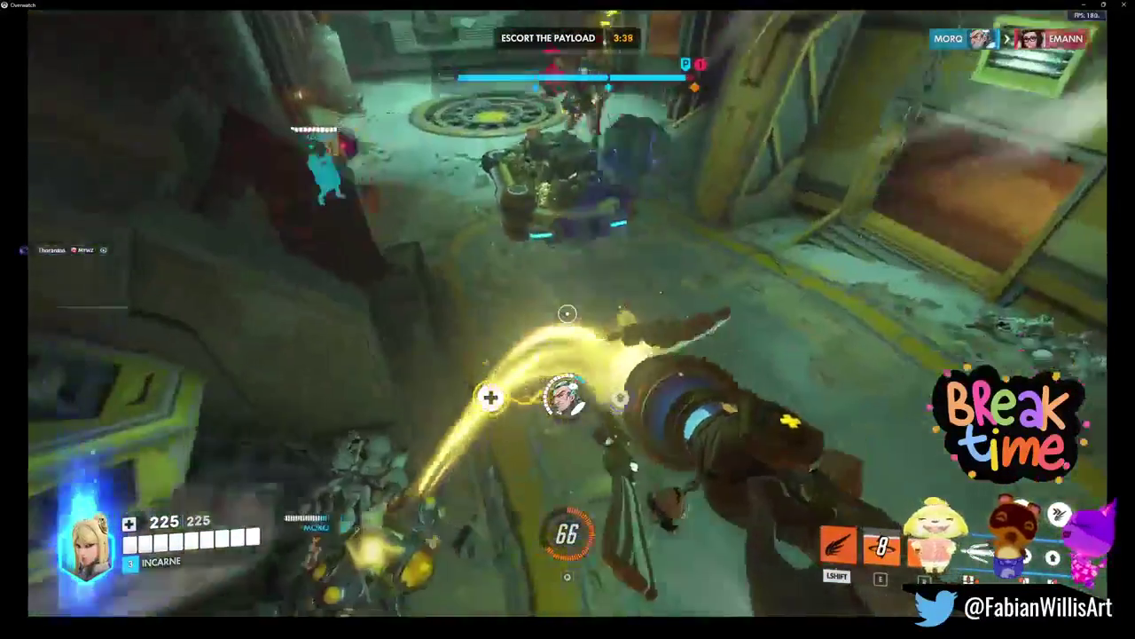
{"action": "key", "text": "shift"}
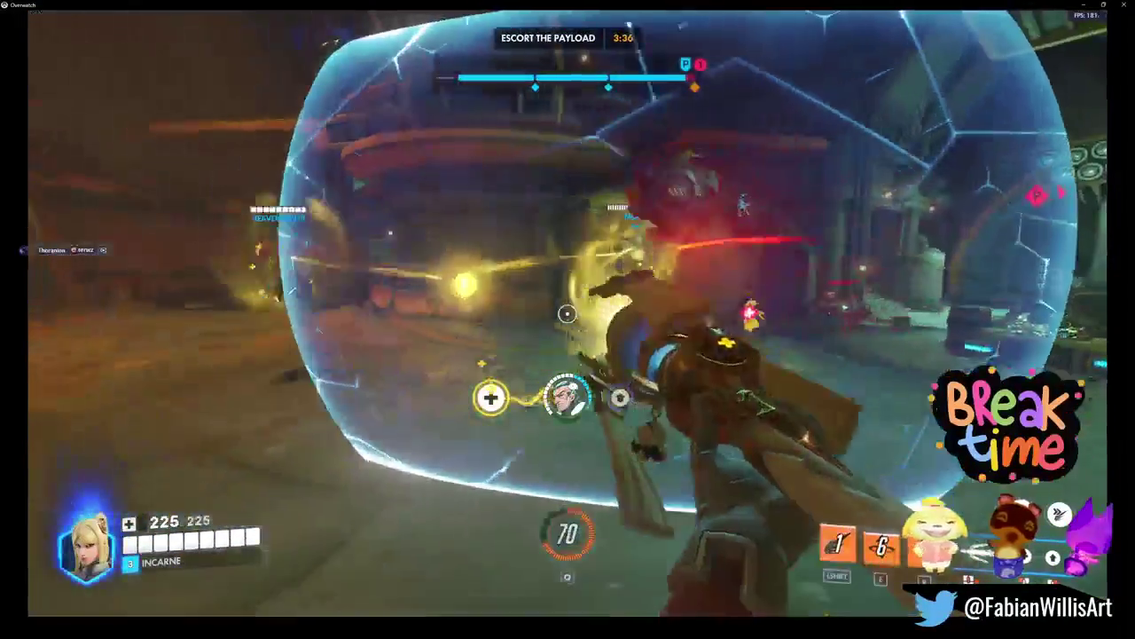
{"action": "key", "text": "shift"}
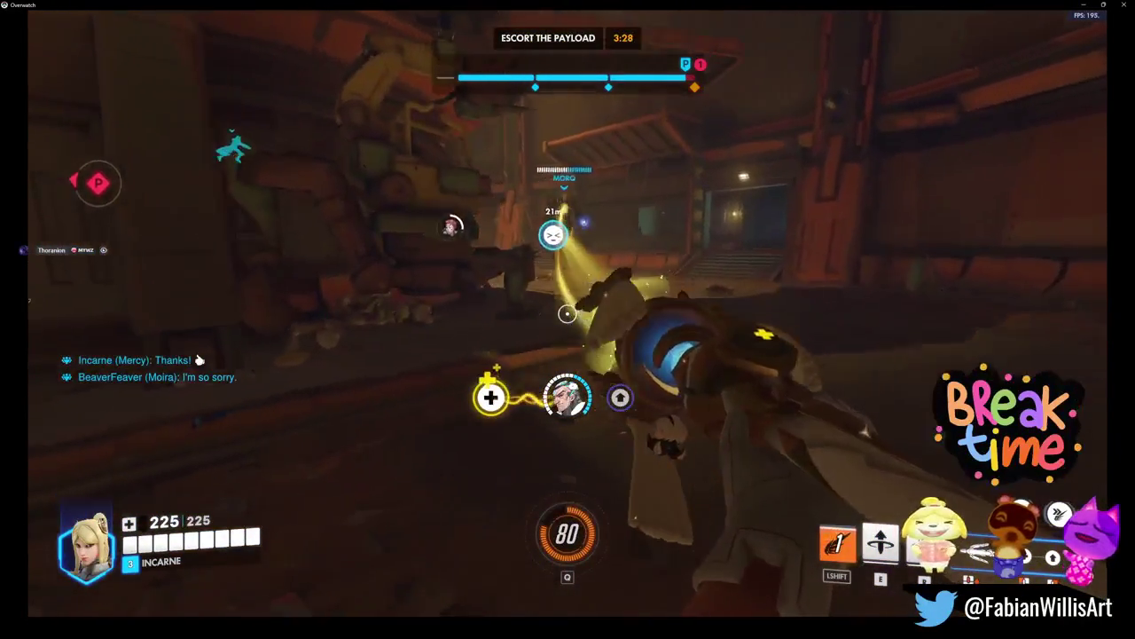
{"action": "key", "text": "shift"}
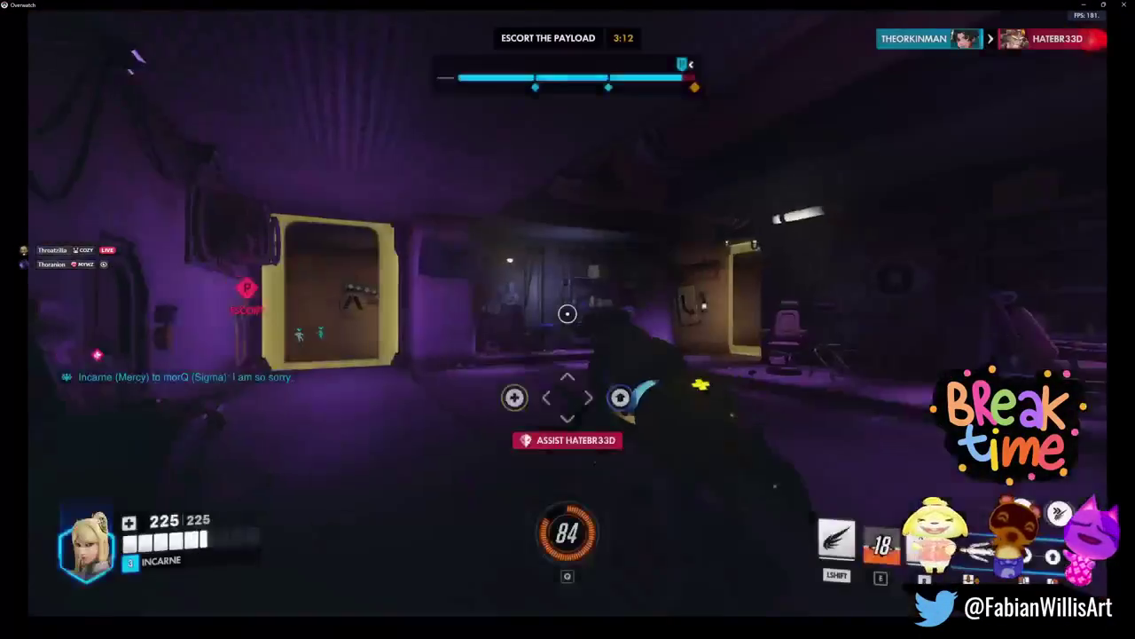
Step: Head from spawn down the corridors toward the payload and fly to a wounded teammate
{"action": "key", "text": "w"}
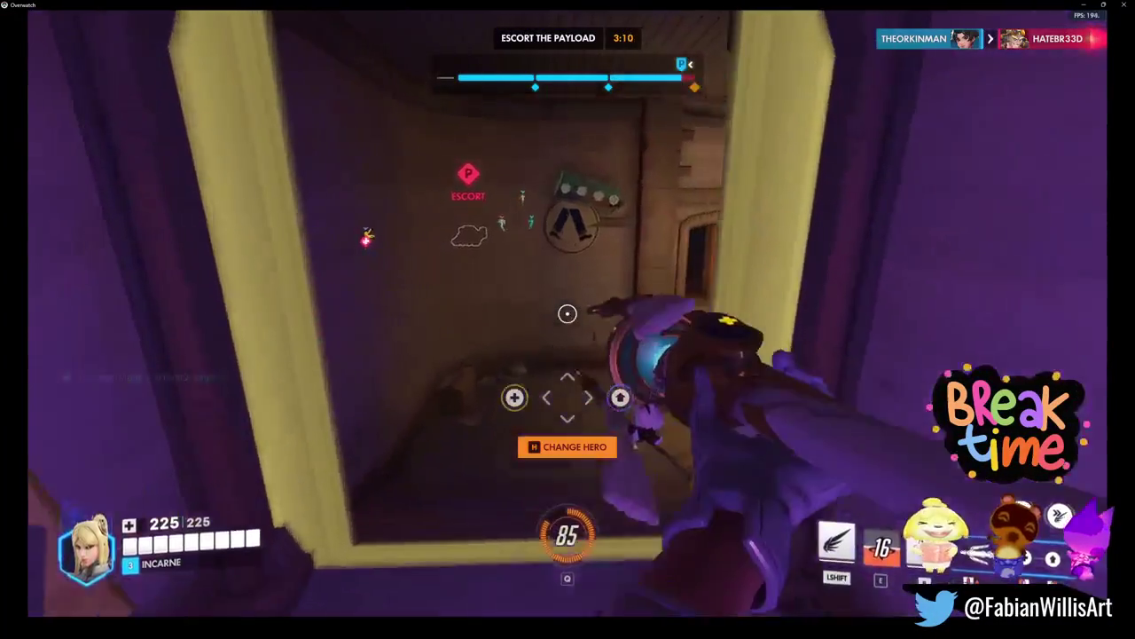
{"action": "key", "text": "w"}
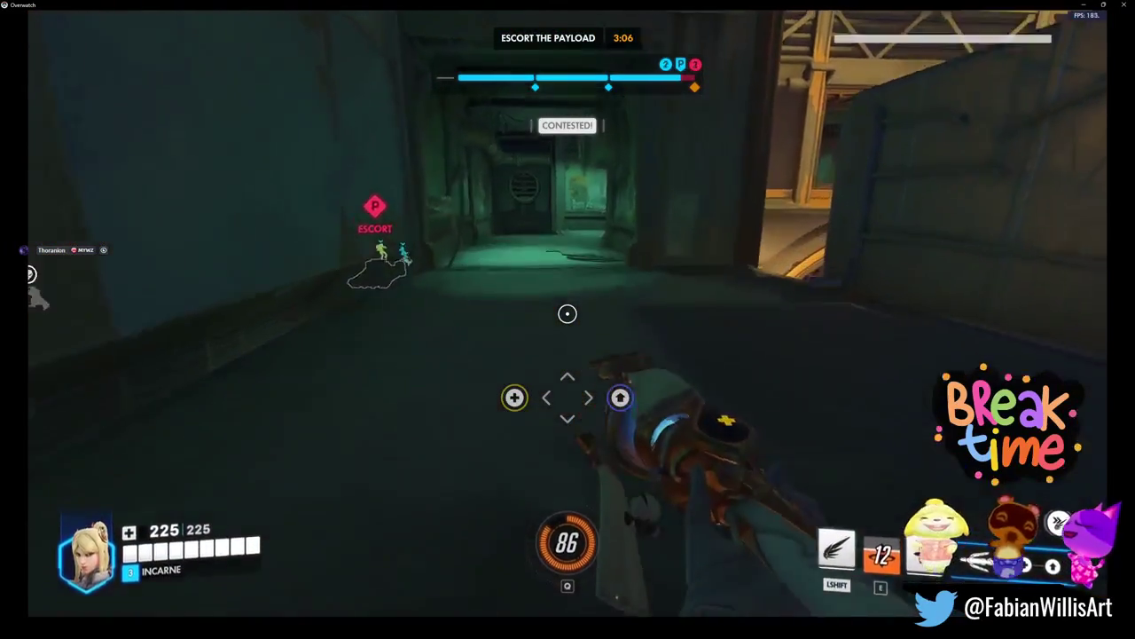
{"action": "key", "text": "w"}
{"action": "key", "text": "w"}
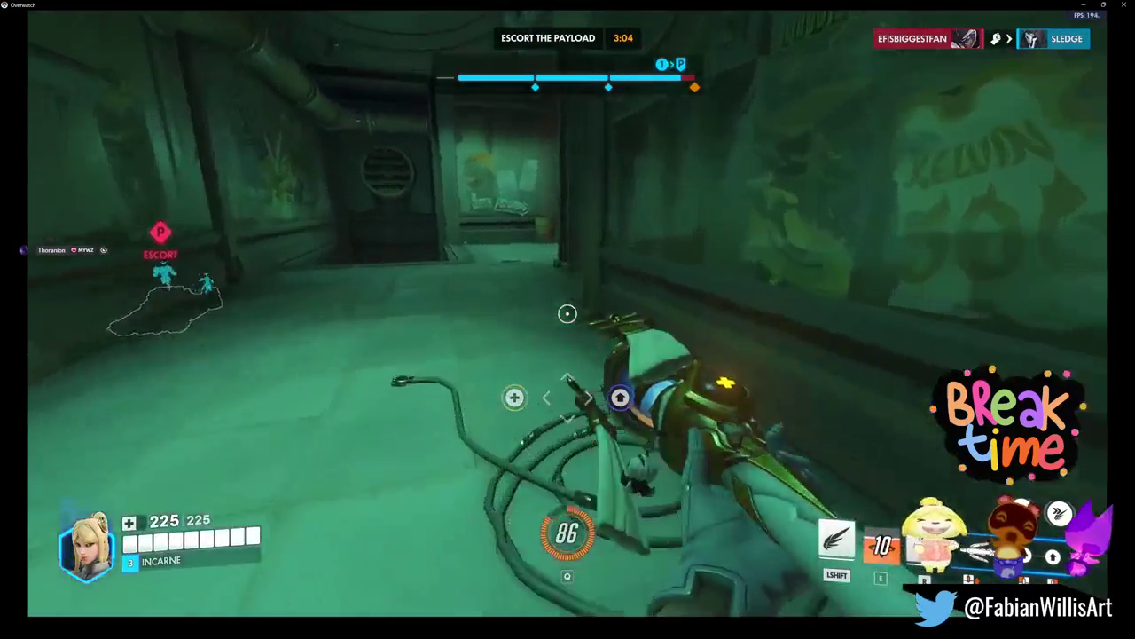
{"action": "key", "text": "w"}
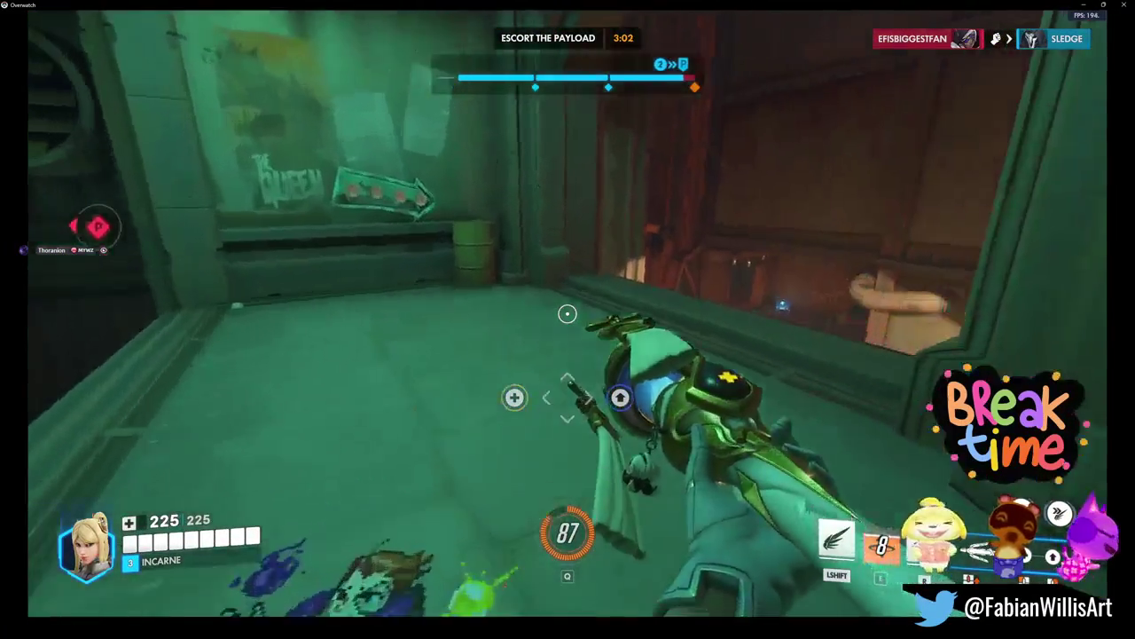
{"action": "key", "text": "w"}
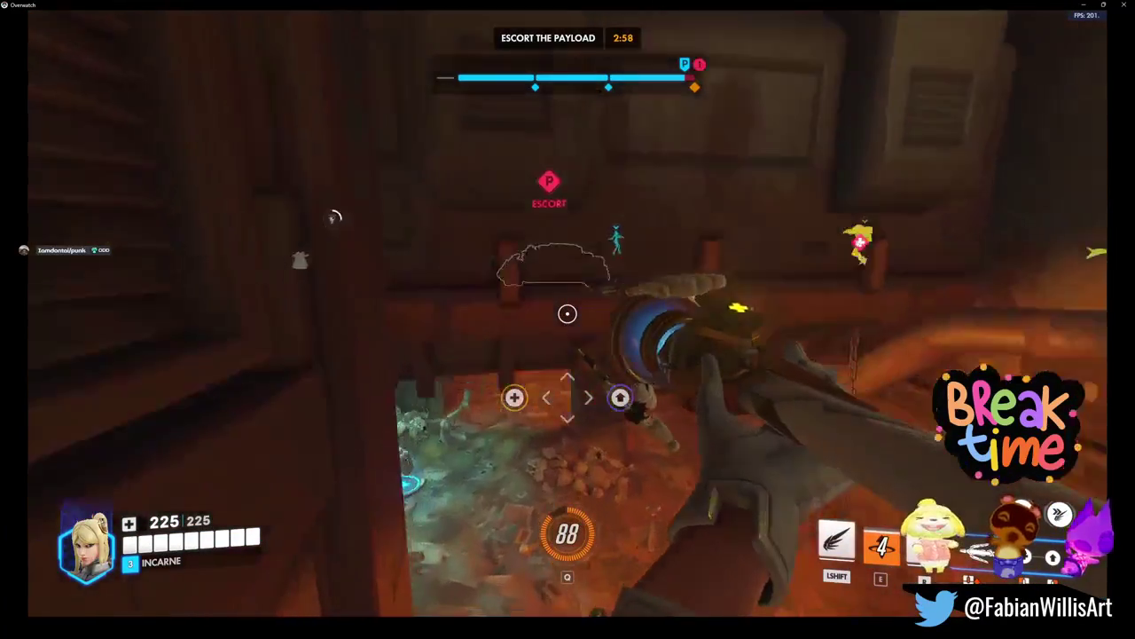
{"action": "key", "text": "w"}
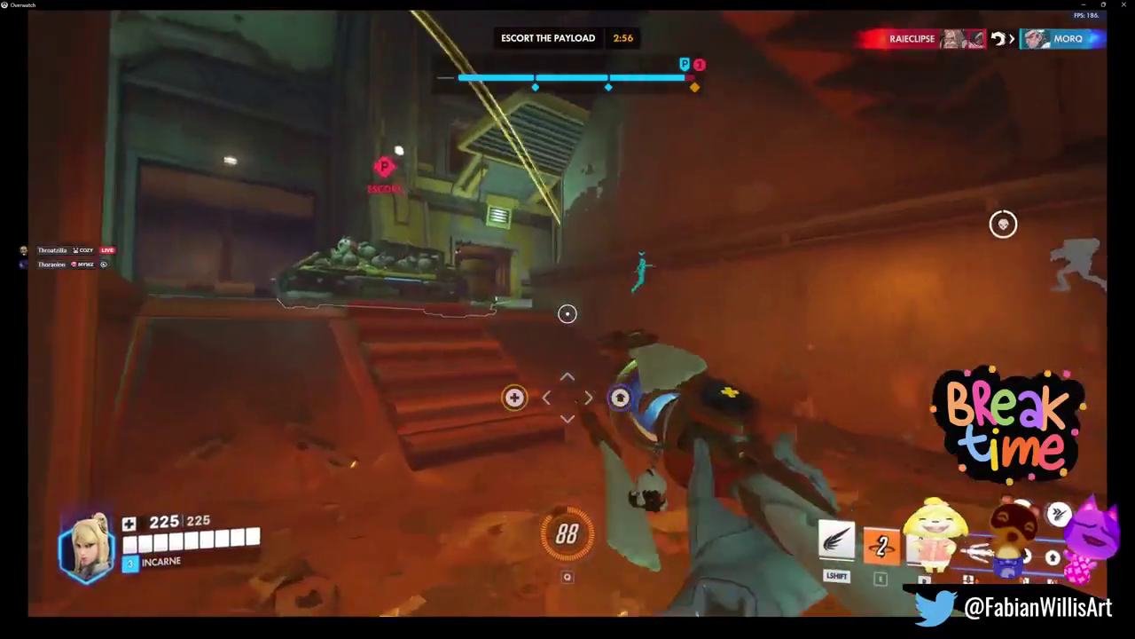
{"action": "key", "text": "w"}
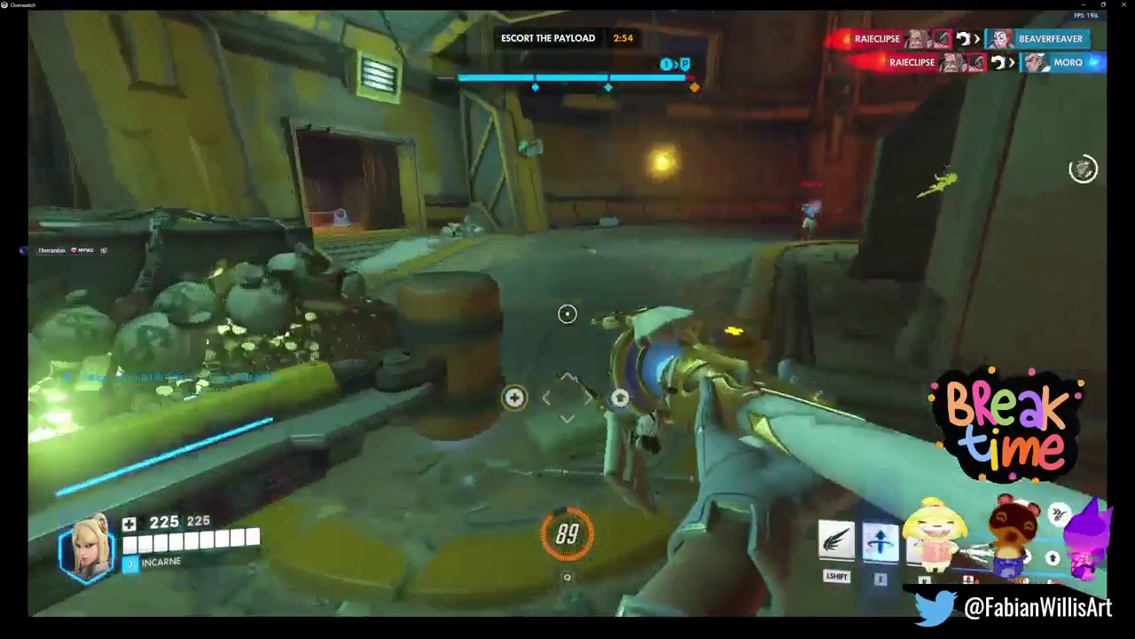
{"action": "key", "text": "w"}
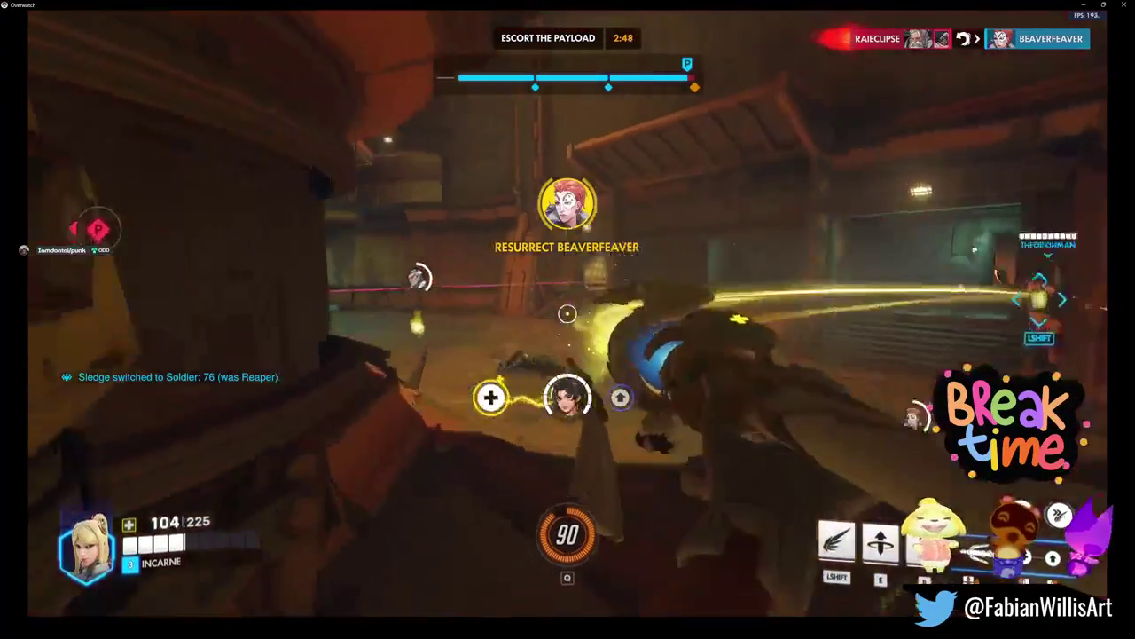
{"action": "key", "text": "shift"}
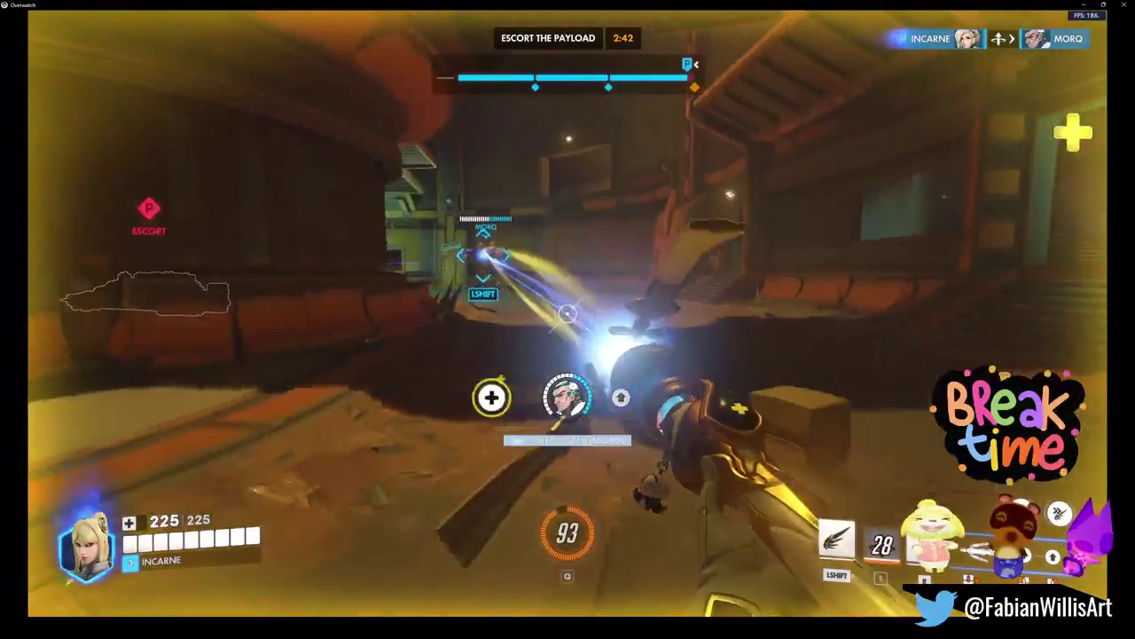
{"action": "key", "text": "shift"}
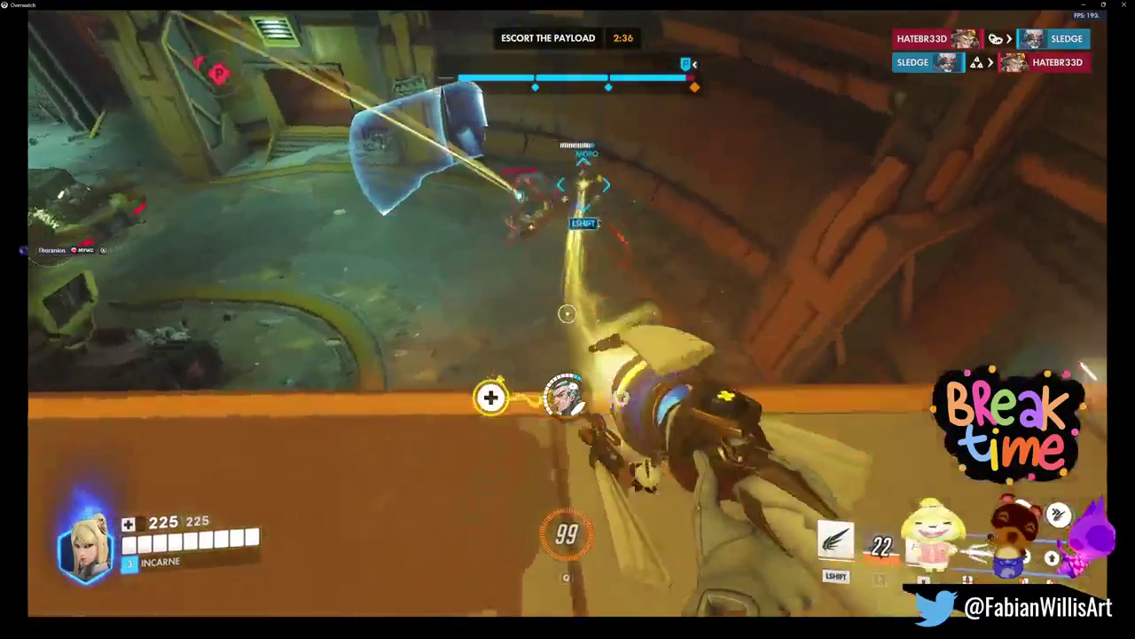
{"action": "key", "text": "shift"}
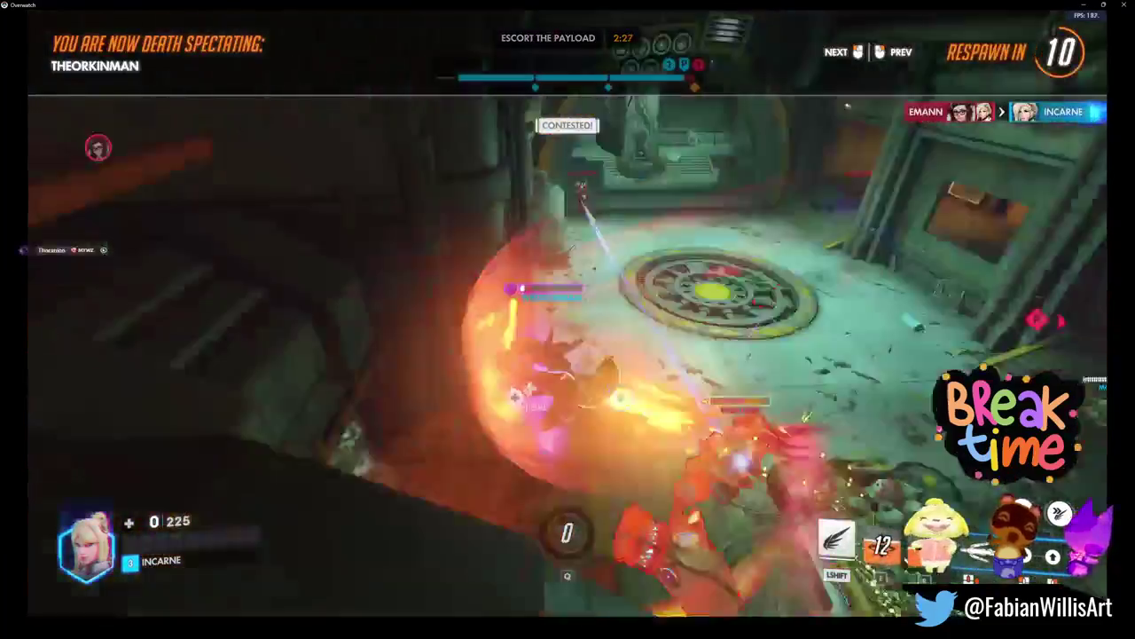
Step: Spectate teammates while respawning, then push through the green corridor toward the payload
{"action": "left_click", "coordinate": [568, 319]}
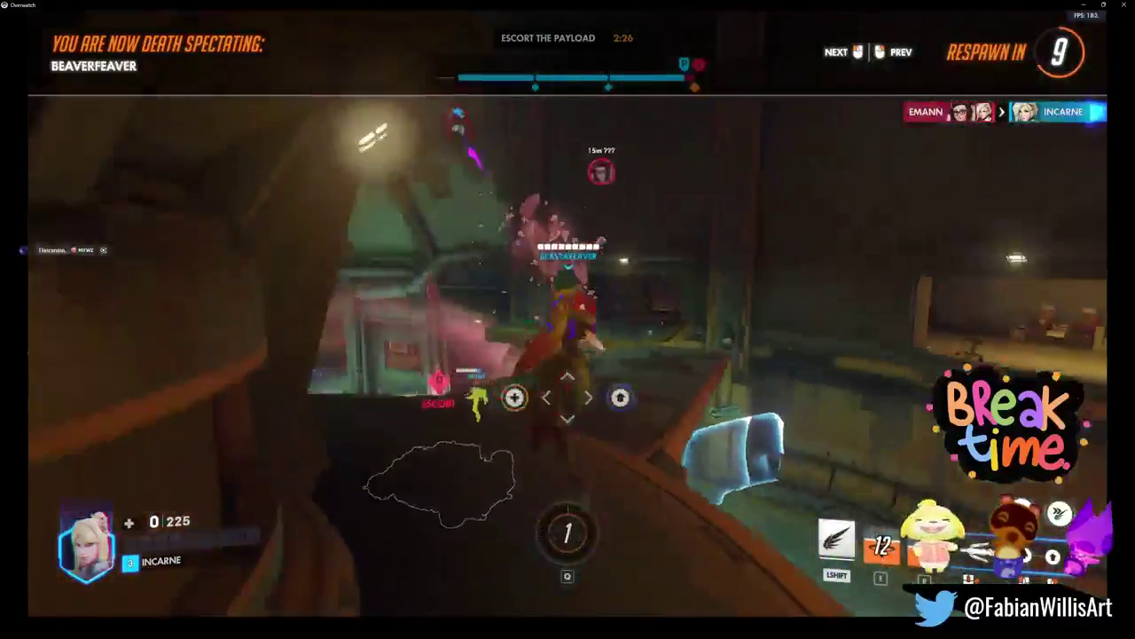
{"action": "left_click", "coordinate": [567, 320]}
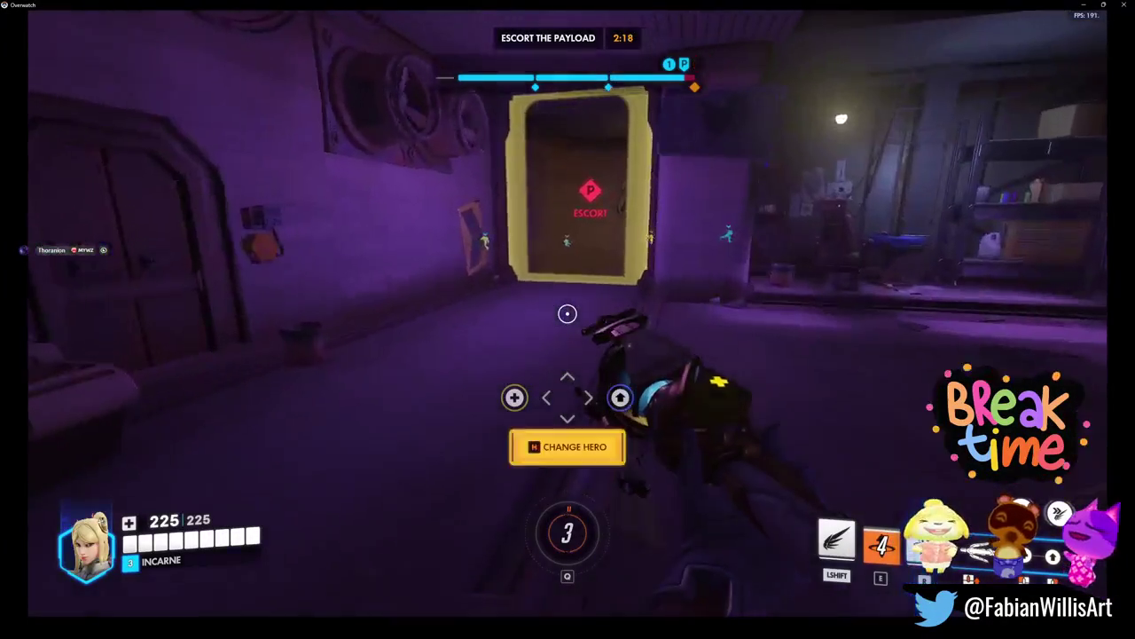
{"action": "key", "text": "w"}
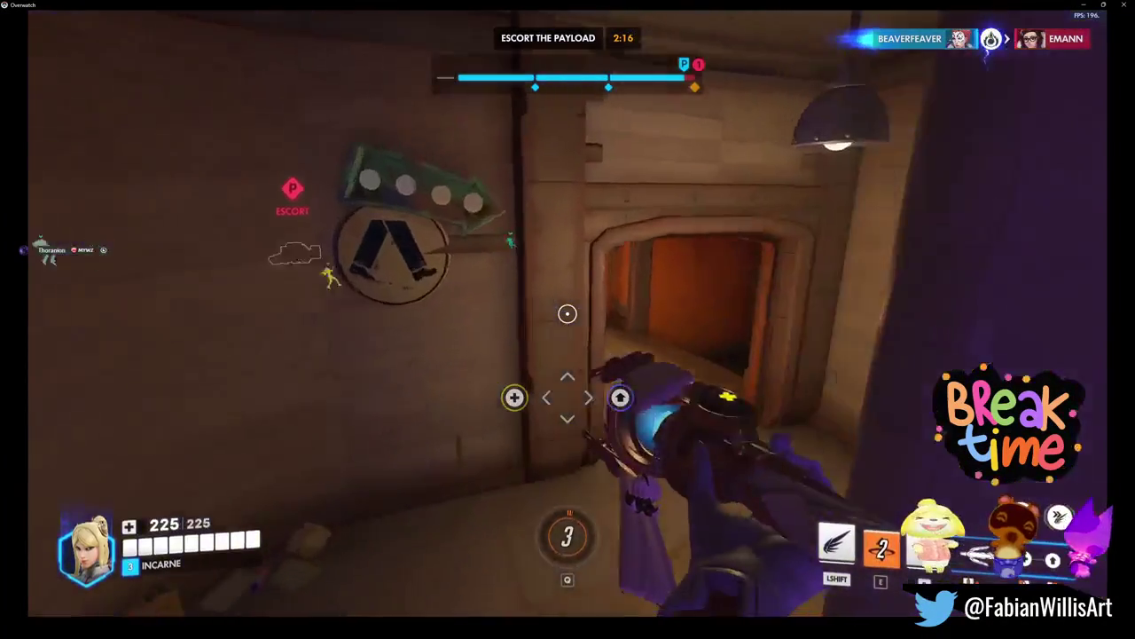
{"action": "key", "text": "w"}
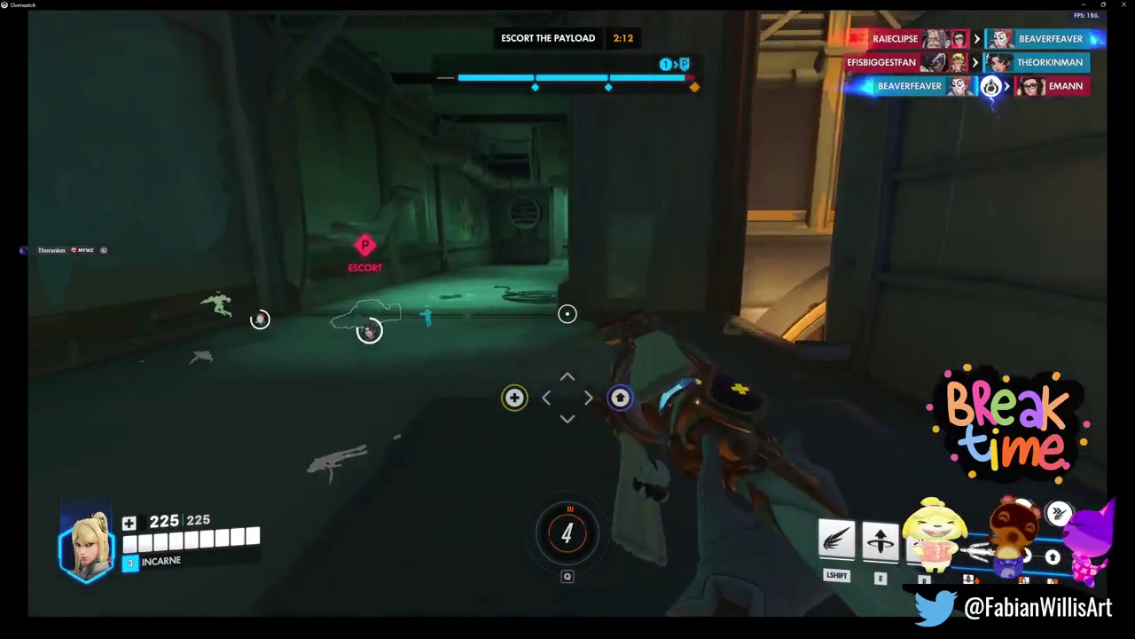
{"action": "key", "text": "w"}
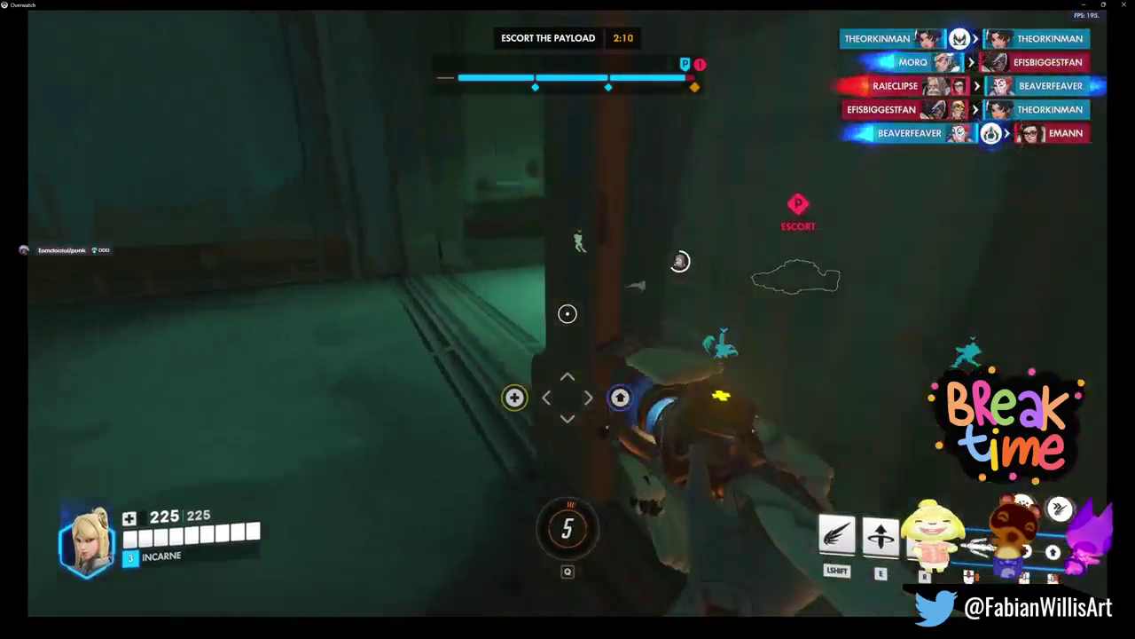
{"action": "key", "text": "w"}
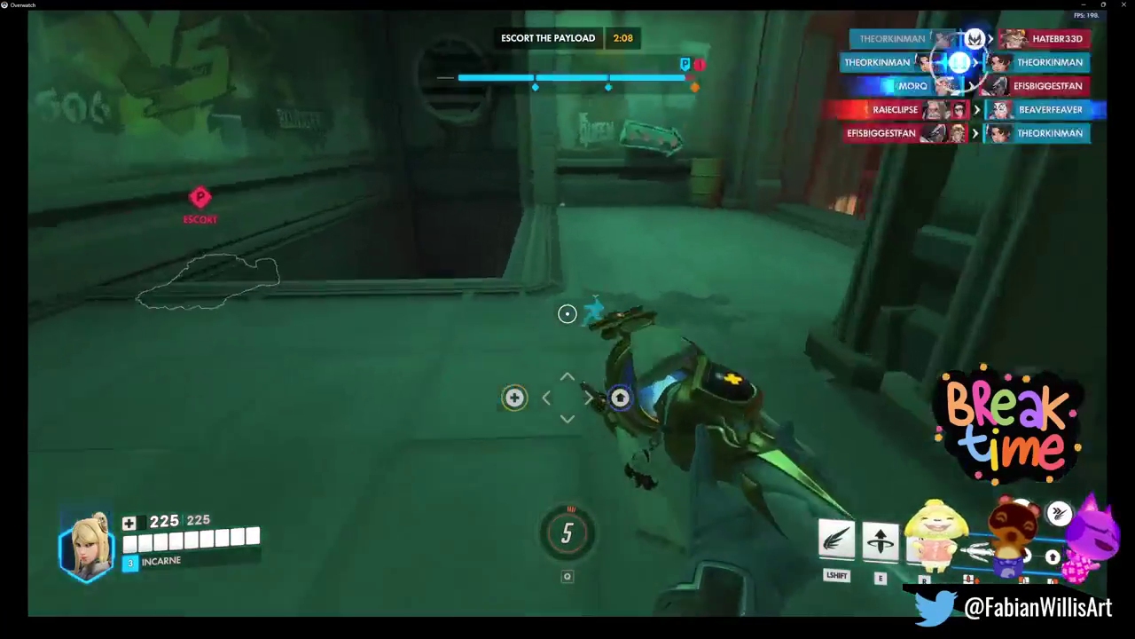
{"action": "key", "text": "w"}
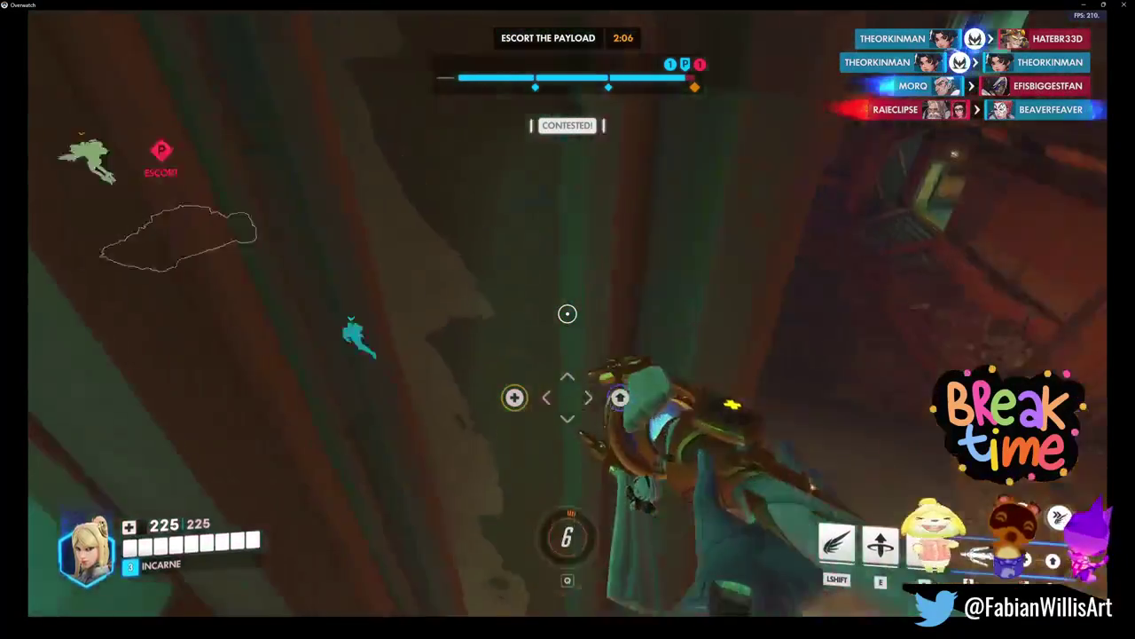
{"action": "key", "text": "w"}
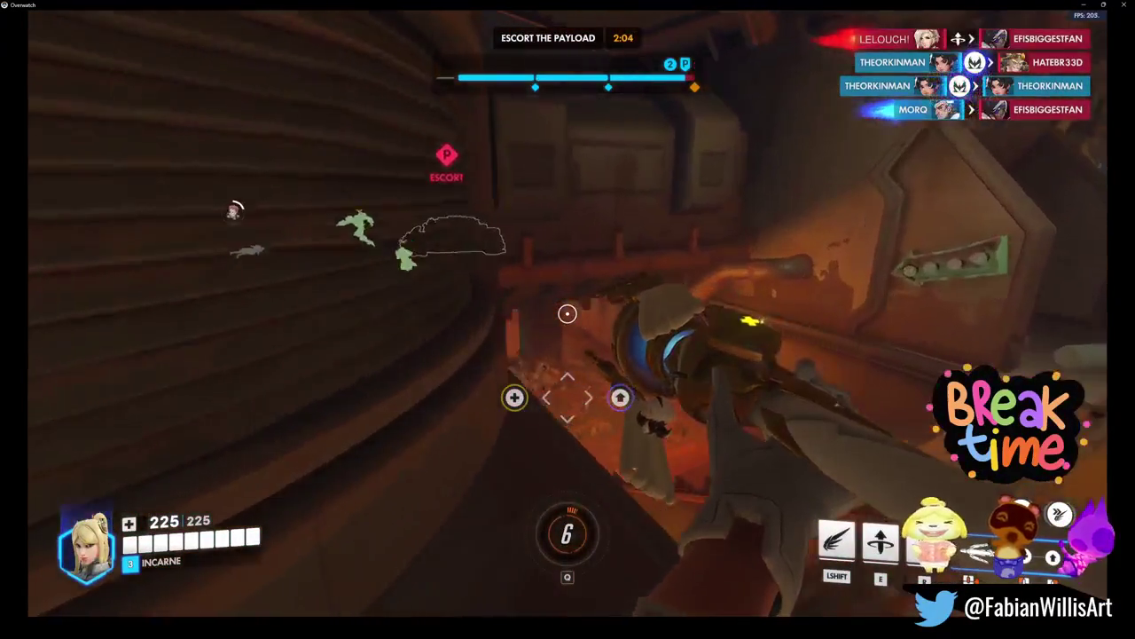
{"action": "key", "text": "w"}
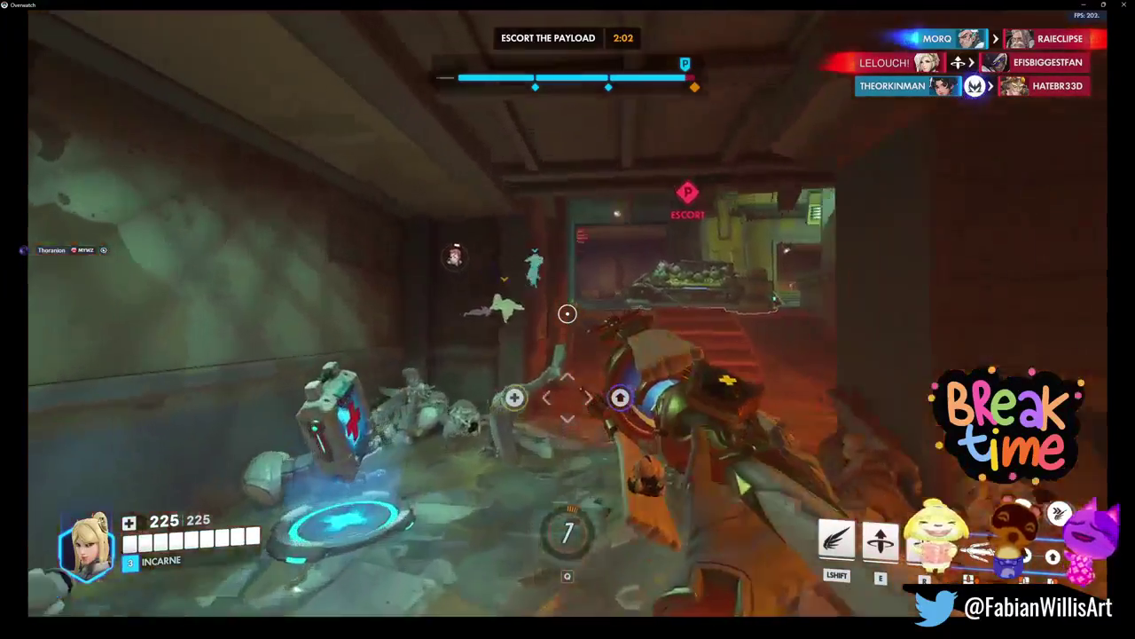
Step: Boost and heal teammates at the payload, firing the blaster at an enemy in between
{"action": "key", "text": "w"}
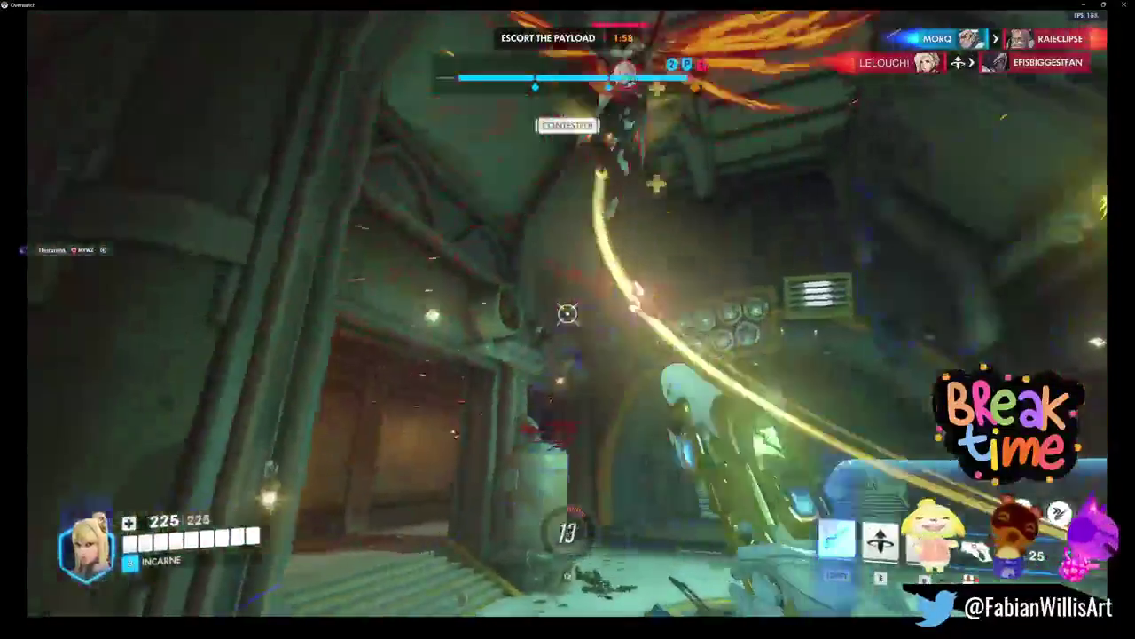
{"action": "right_click", "coordinate": [568, 313]}
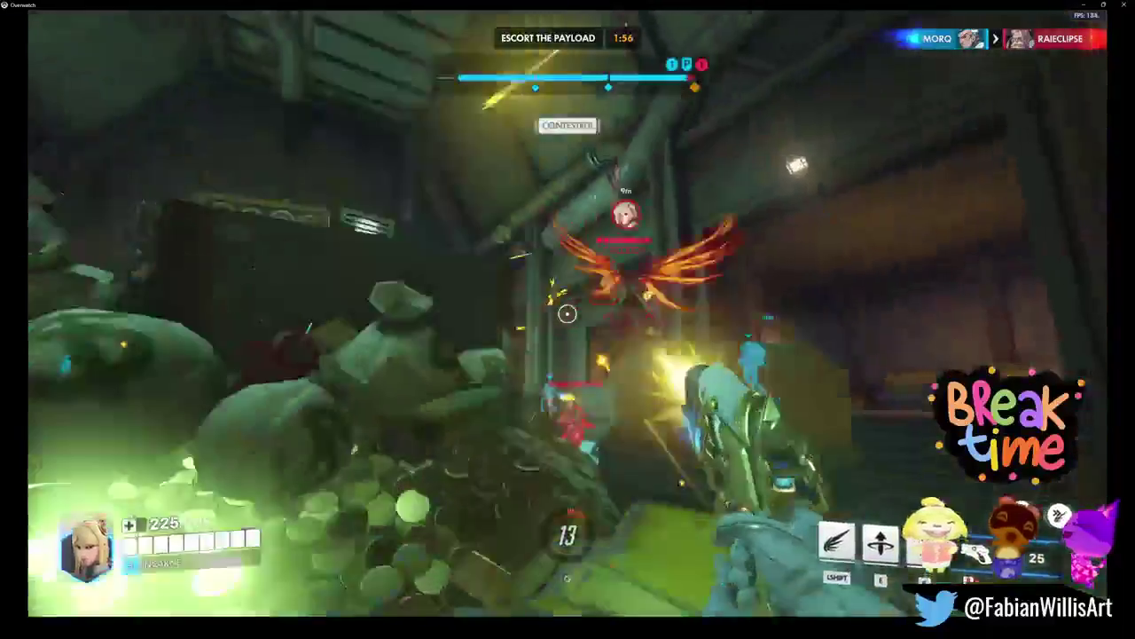
{"action": "left_click", "coordinate": [568, 312]}
{"action": "key", "text": "1"}
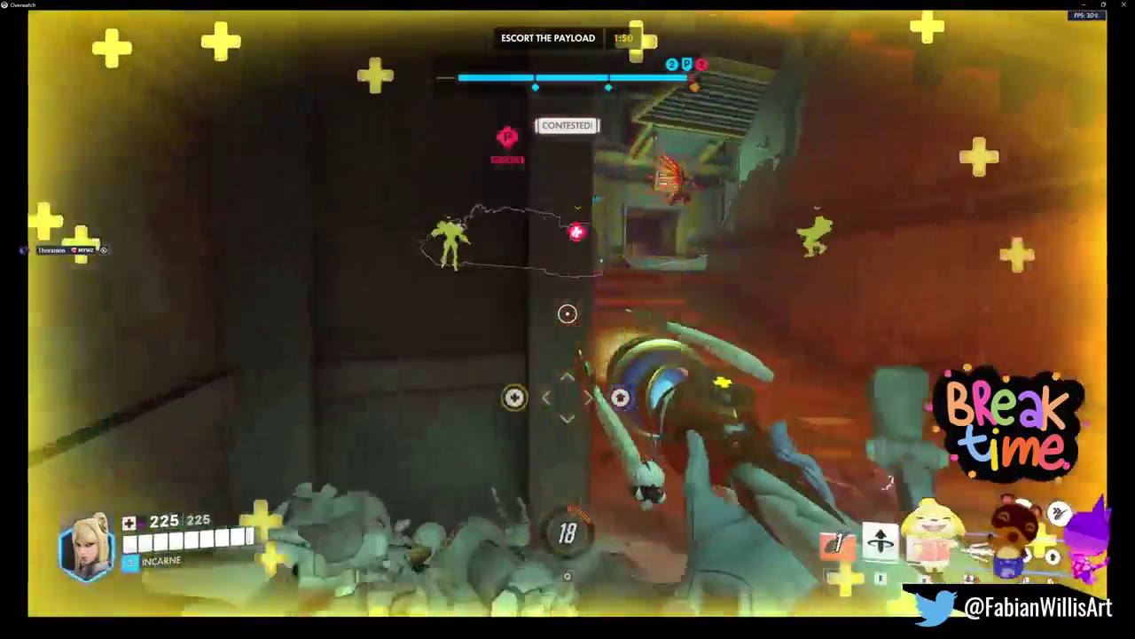
{"action": "key", "text": "shift"}
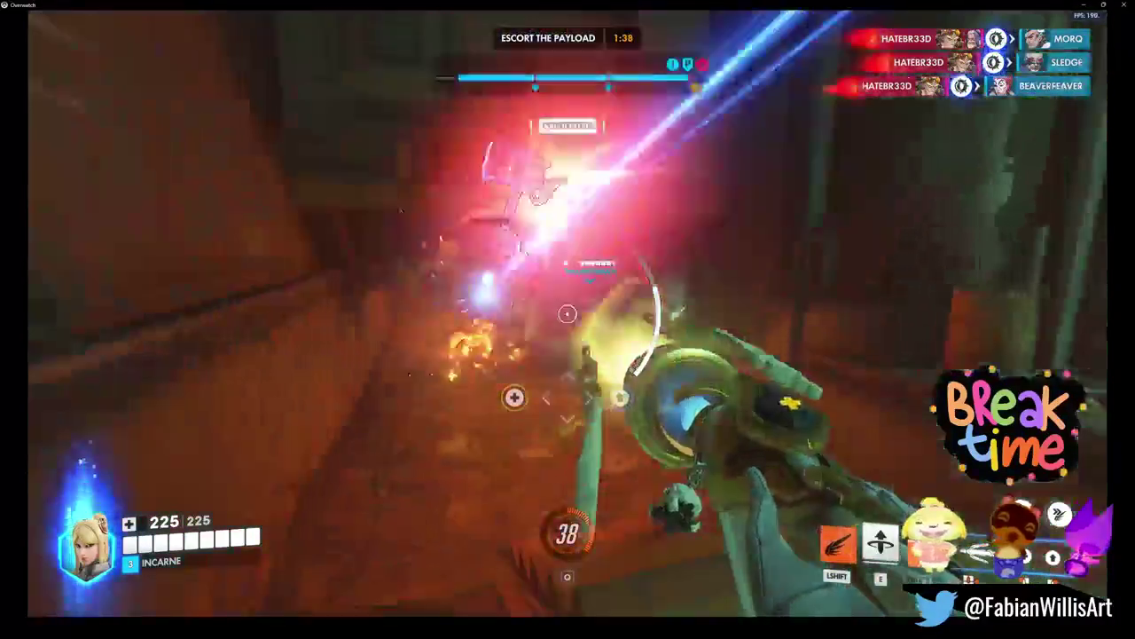
{"action": "key", "text": "shift"}
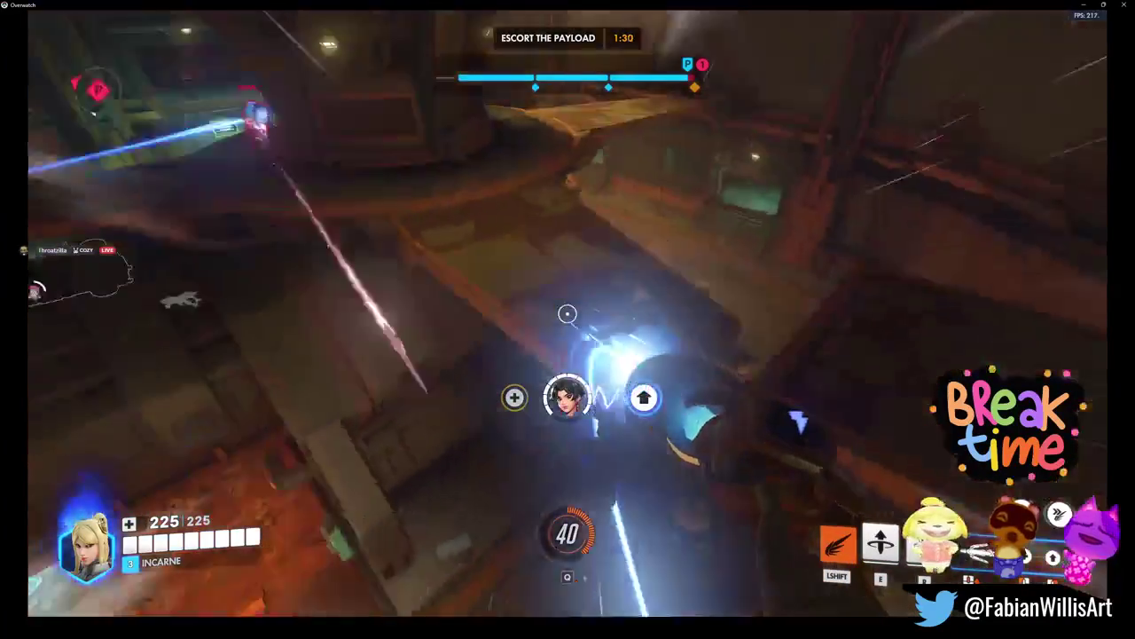
{"action": "key", "text": "shift"}
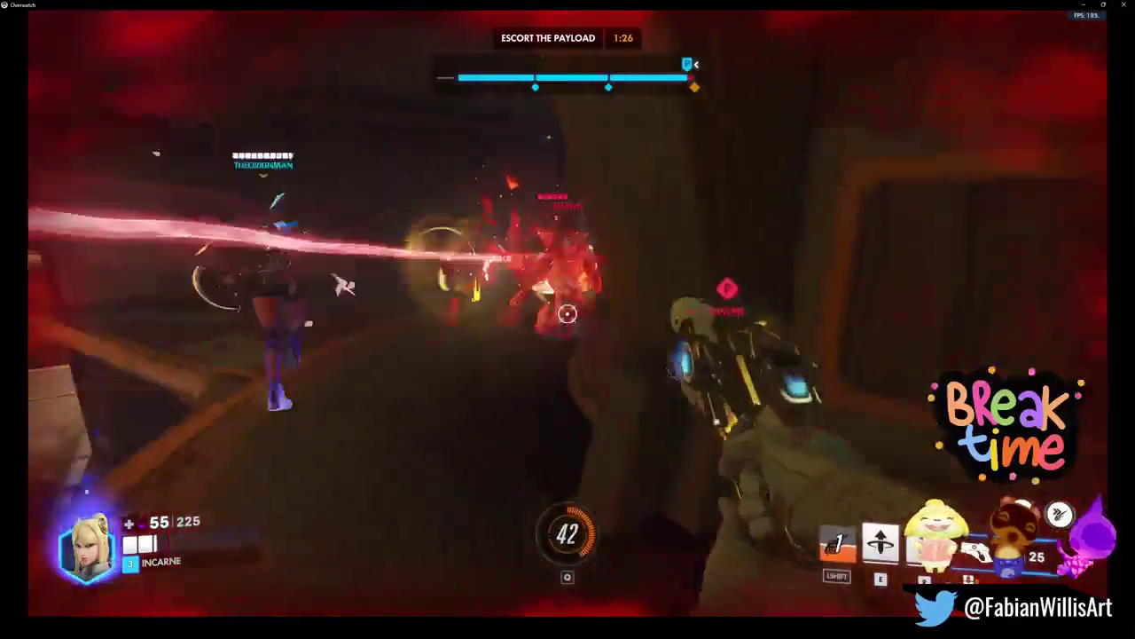
{"action": "key", "text": "1"}
{"action": "left_click", "coordinate": [567, 313]}
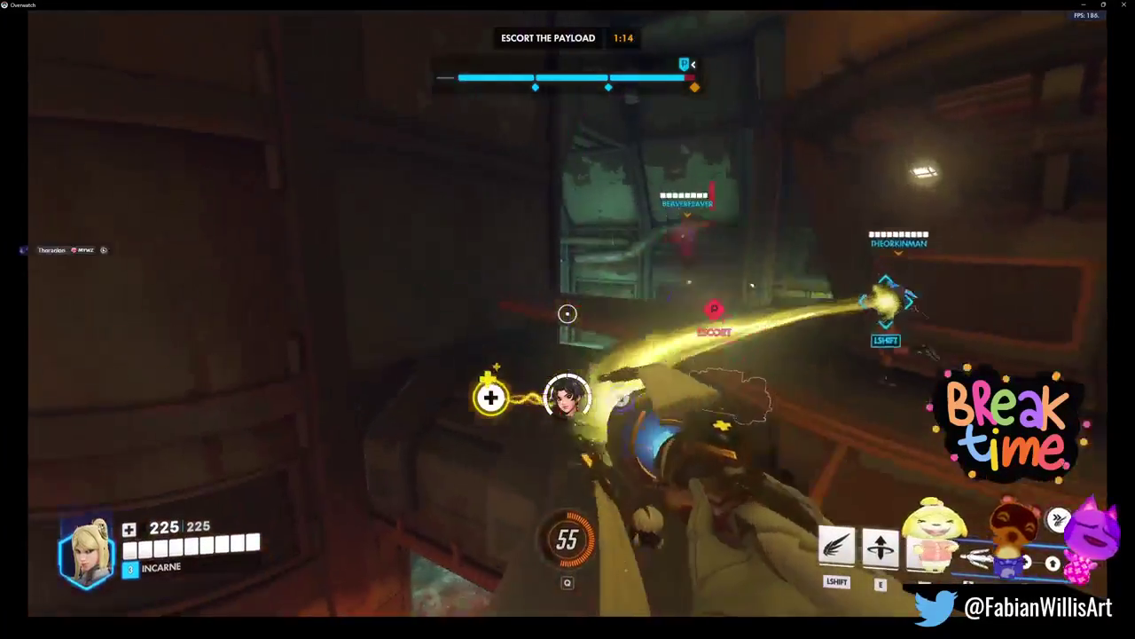
Step: Fly to Moira to save her, resurrect a fallen teammate, and check the scoreboard
{"action": "key", "text": "shift"}
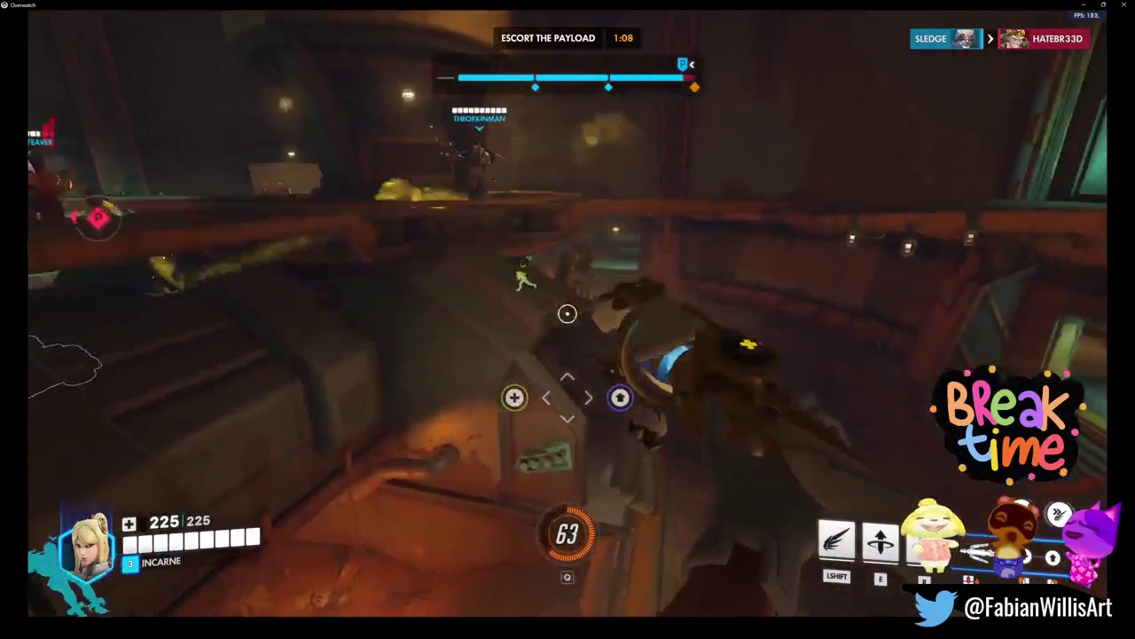
{"action": "key", "text": "shift"}
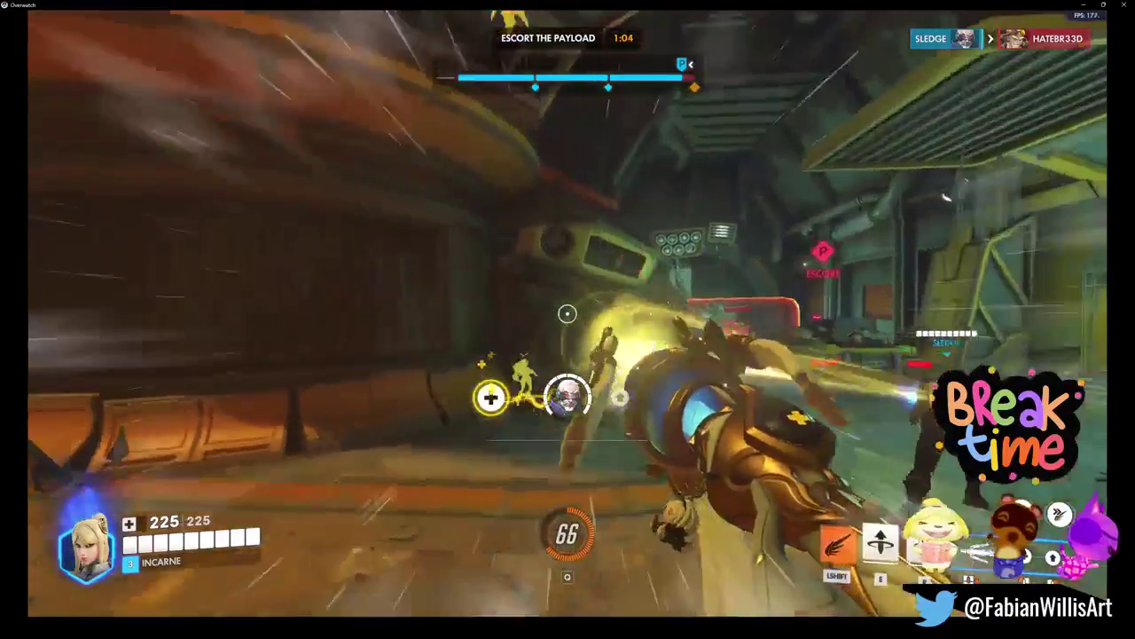
{"action": "key", "text": "shift"}
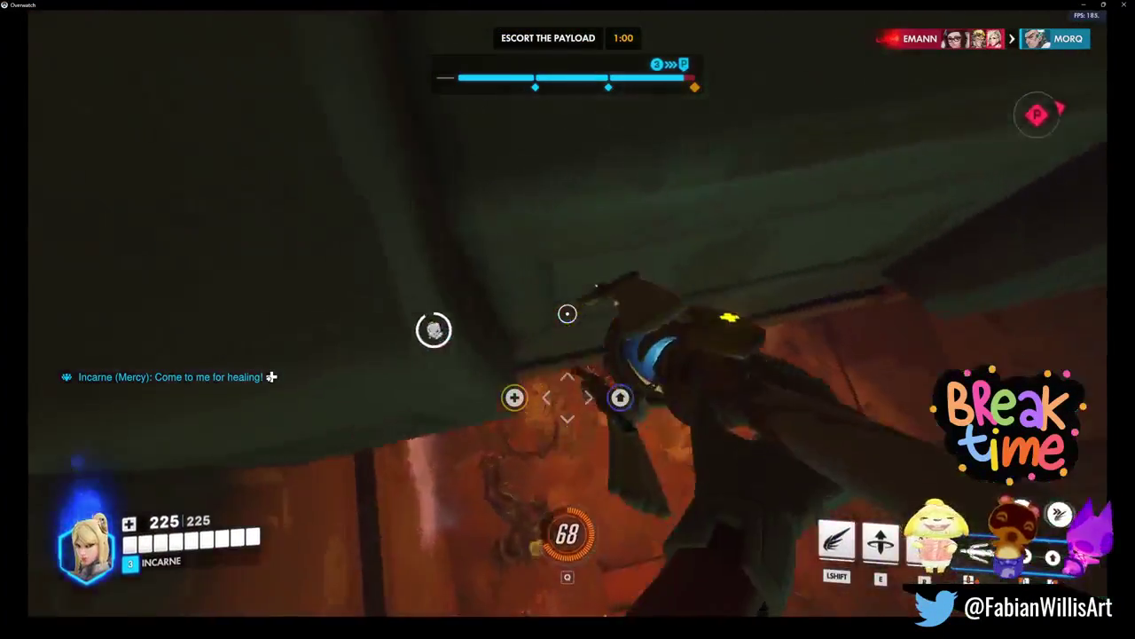
{"action": "key", "text": "e"}
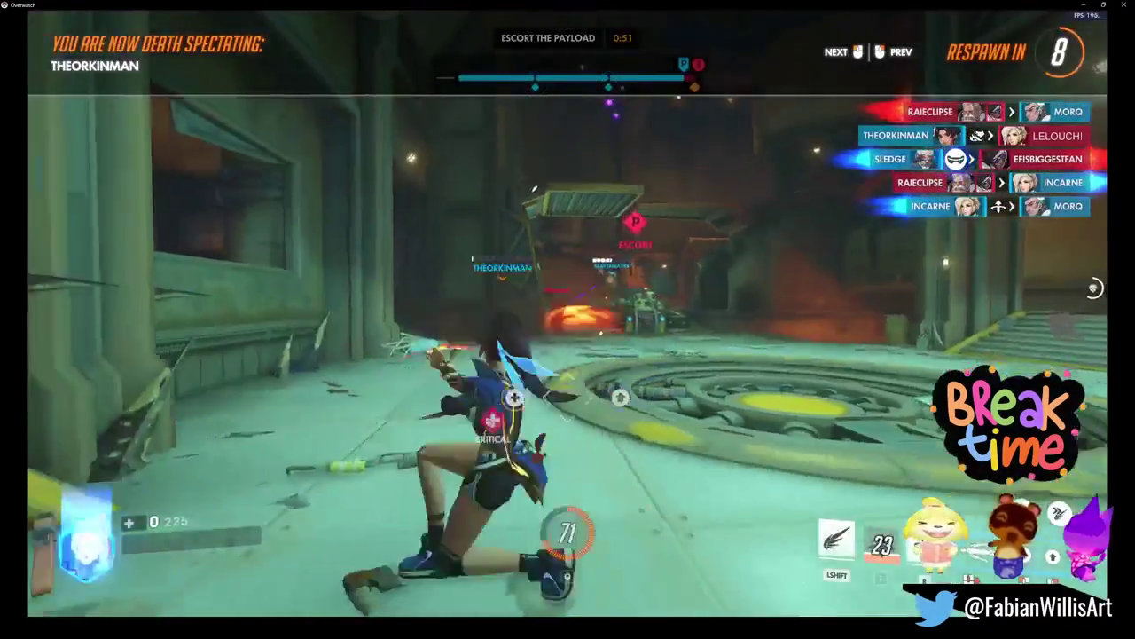
{"action": "left_click", "coordinate": [567, 319]}
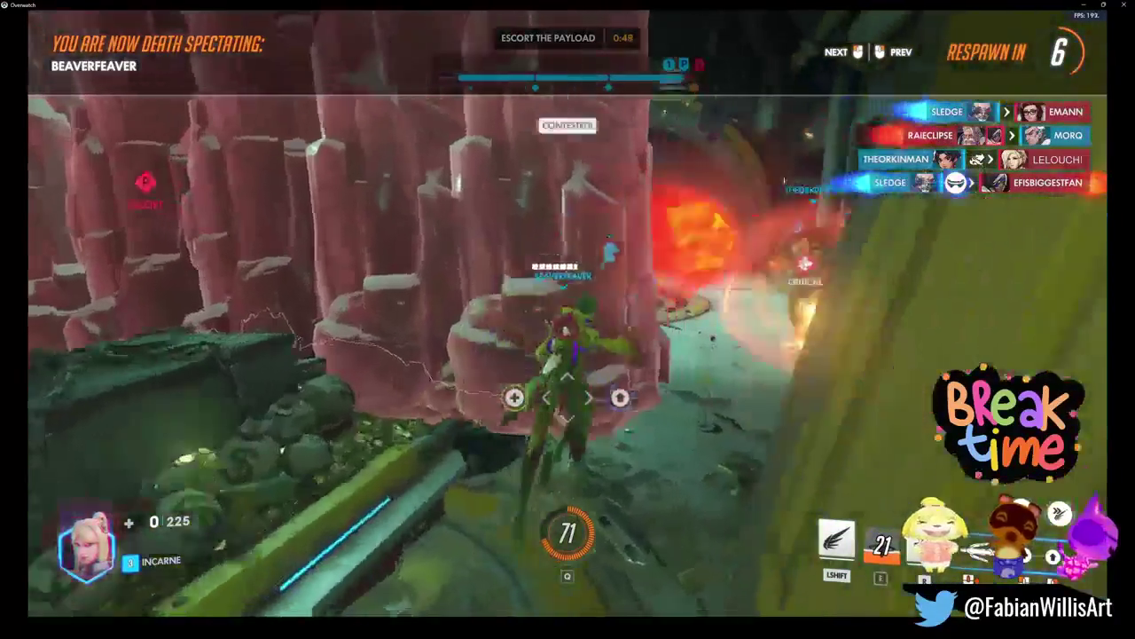
{"action": "key", "text": "Tab"}
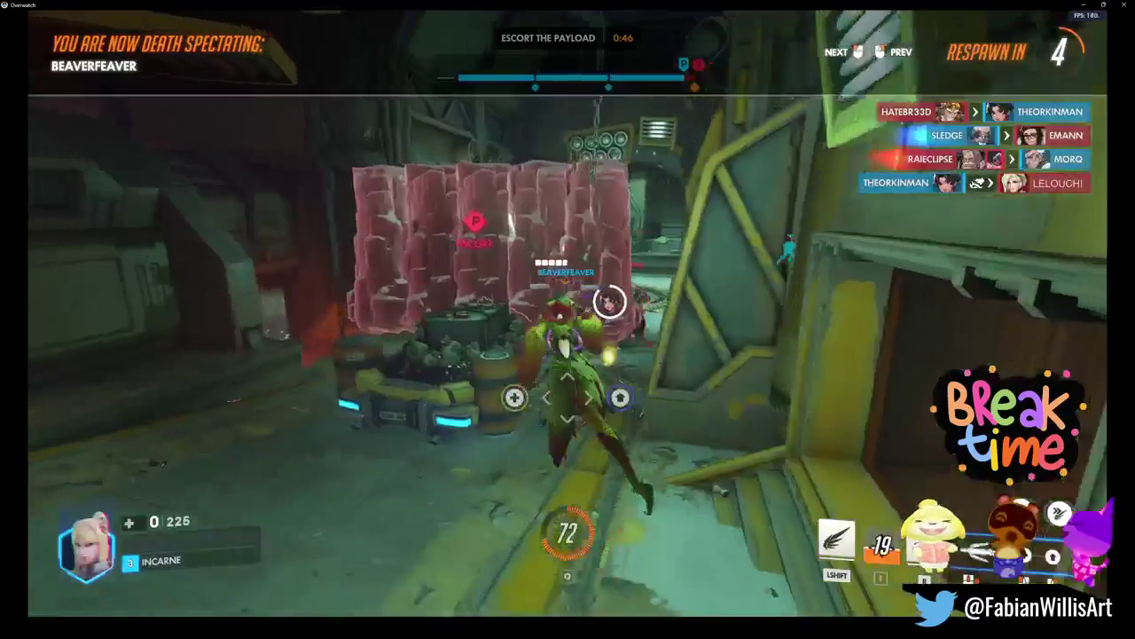
{"action": "key", "text": "Tab"}
{"action": "key", "text": "Tab"}
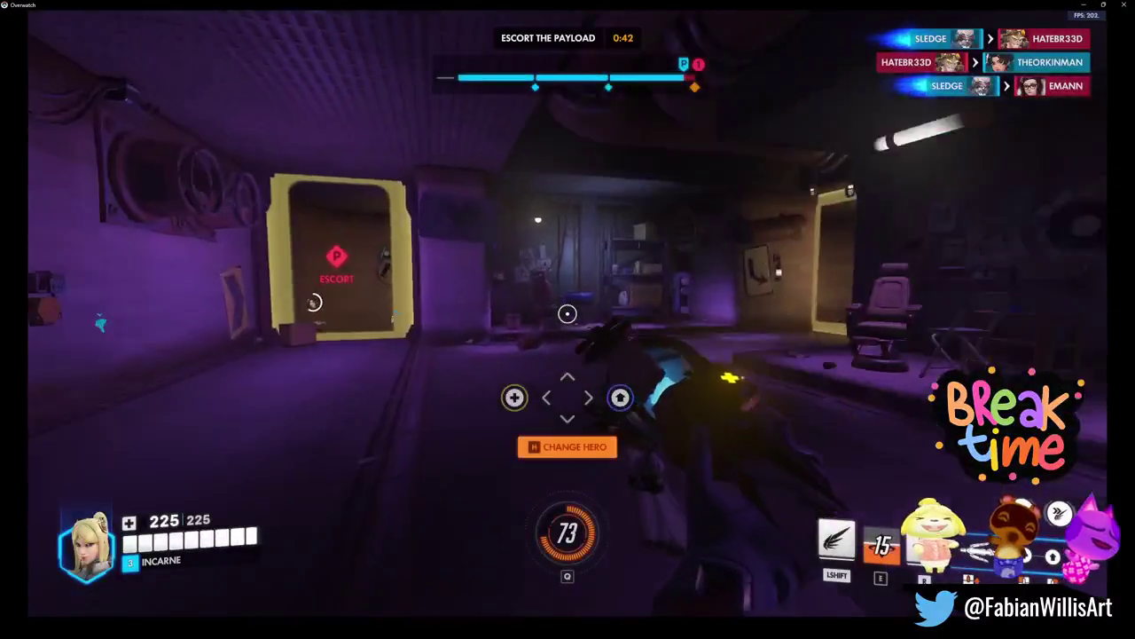
Step: Advance from spawn through the corridors into the orange room facing the enemy Moira
{"action": "key", "text": "w"}
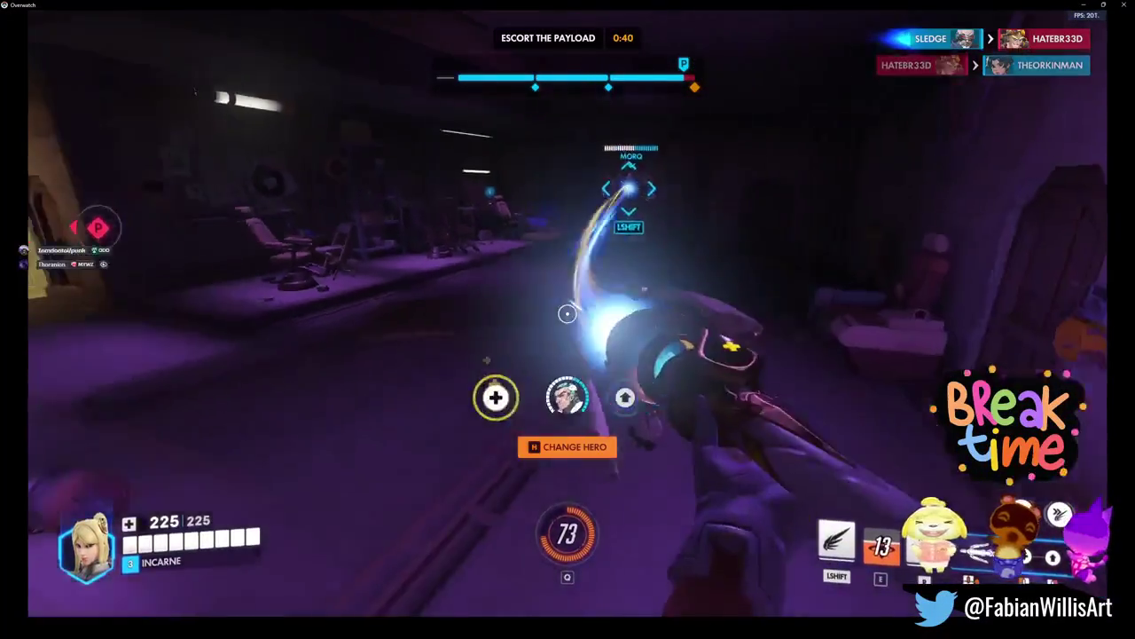
{"action": "key", "text": "w"}
{"action": "key", "text": "w"}
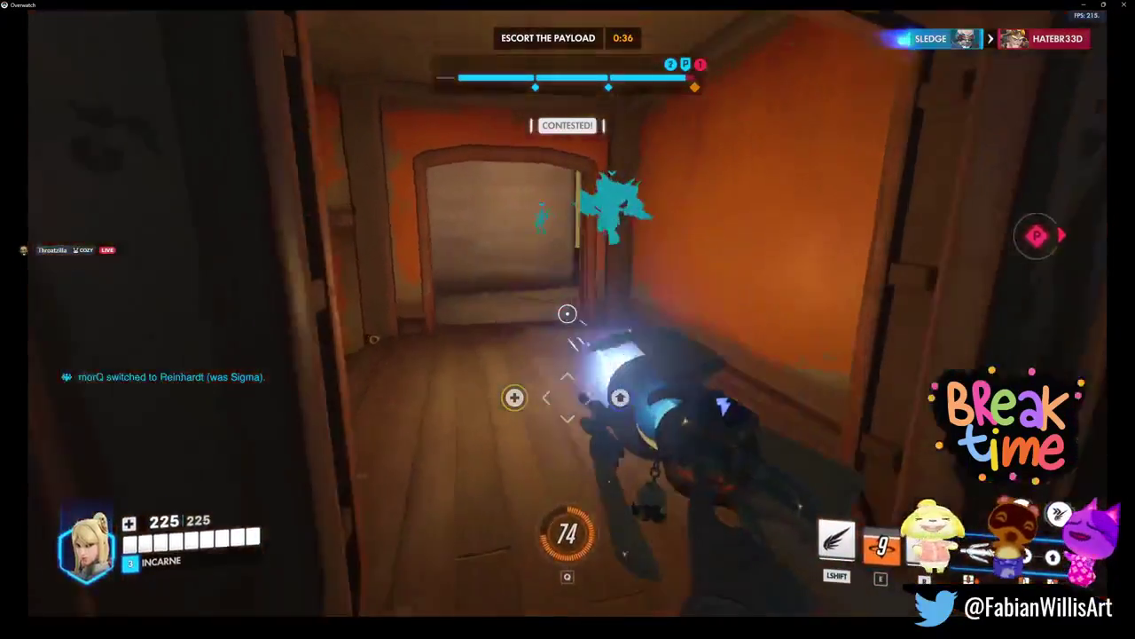
{"action": "key", "text": "w"}
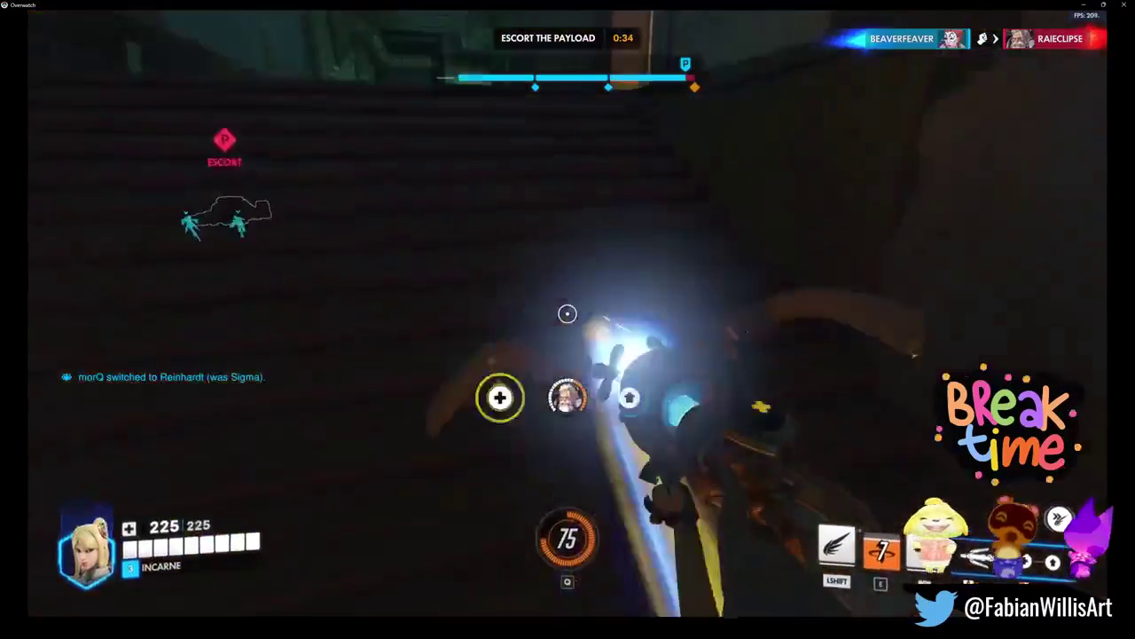
{"action": "key", "text": "w"}
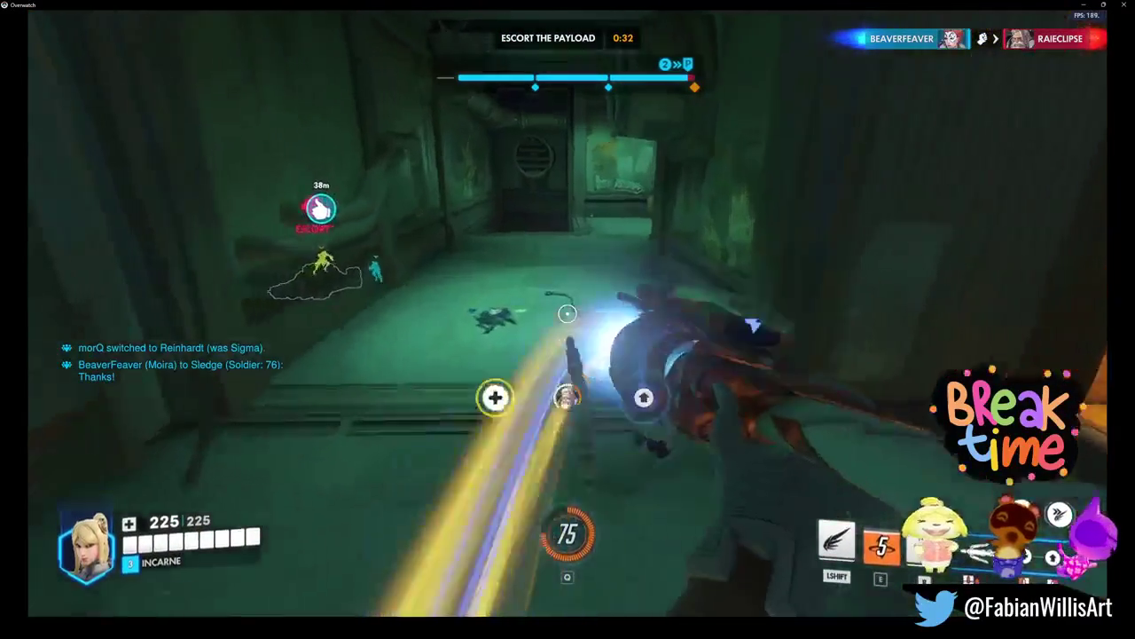
{"action": "key", "text": "w"}
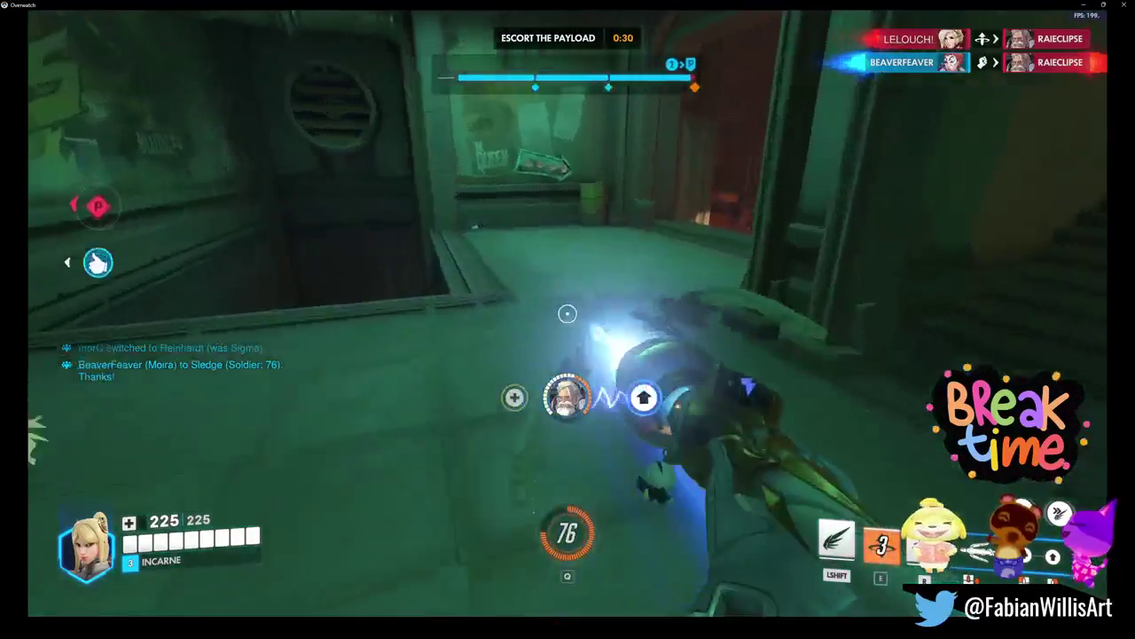
{"action": "key", "text": "w"}
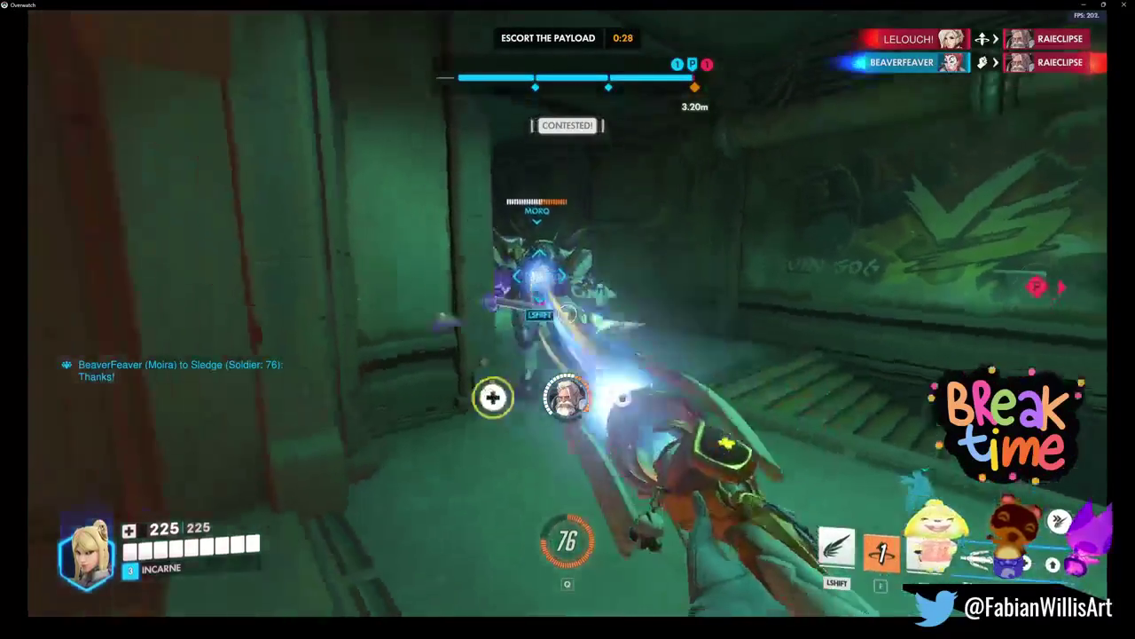
{"action": "key", "text": "w"}
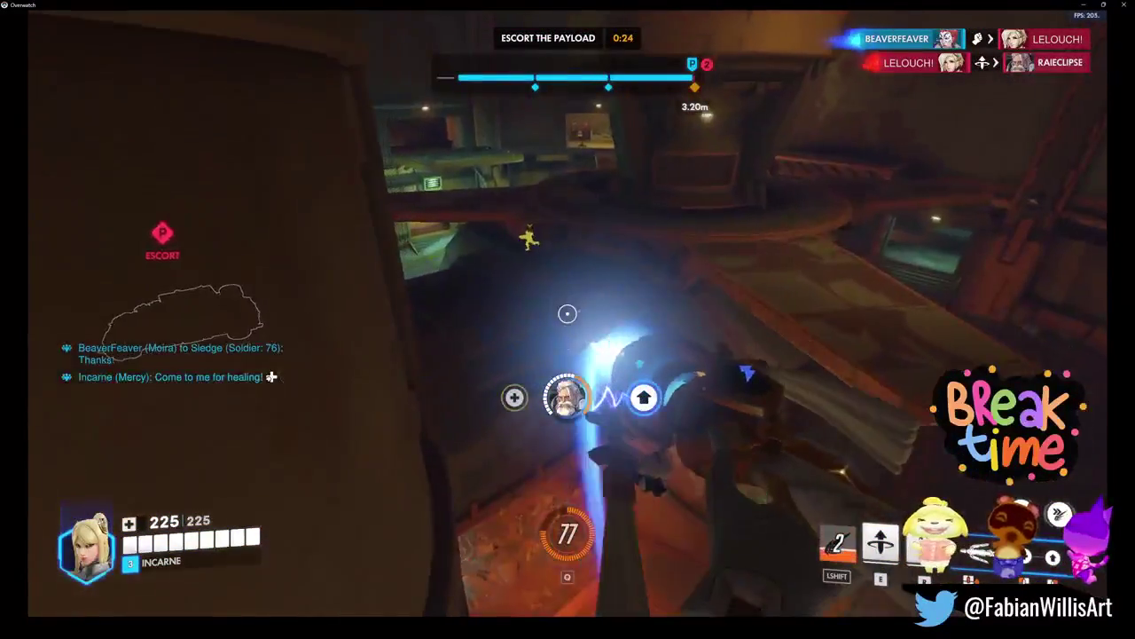
{"action": "key", "text": "w"}
{"action": "key", "text": "w"}
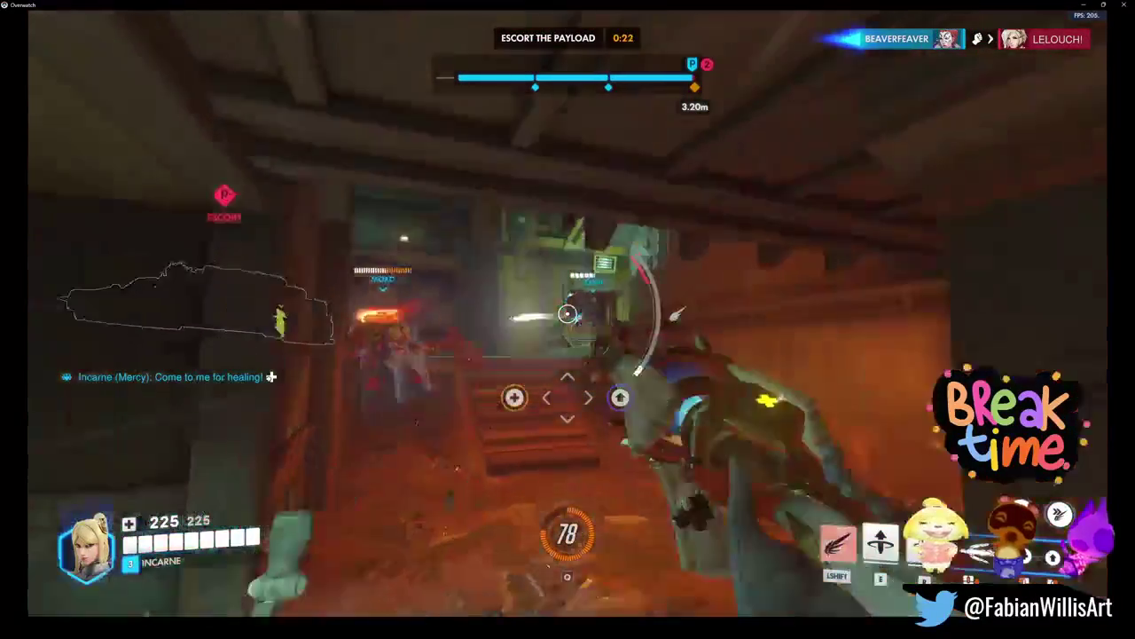
Step: Support the ally at the payload with boost and healing and trigger the Valkyrie ultimate
{"action": "key", "text": "shift"}
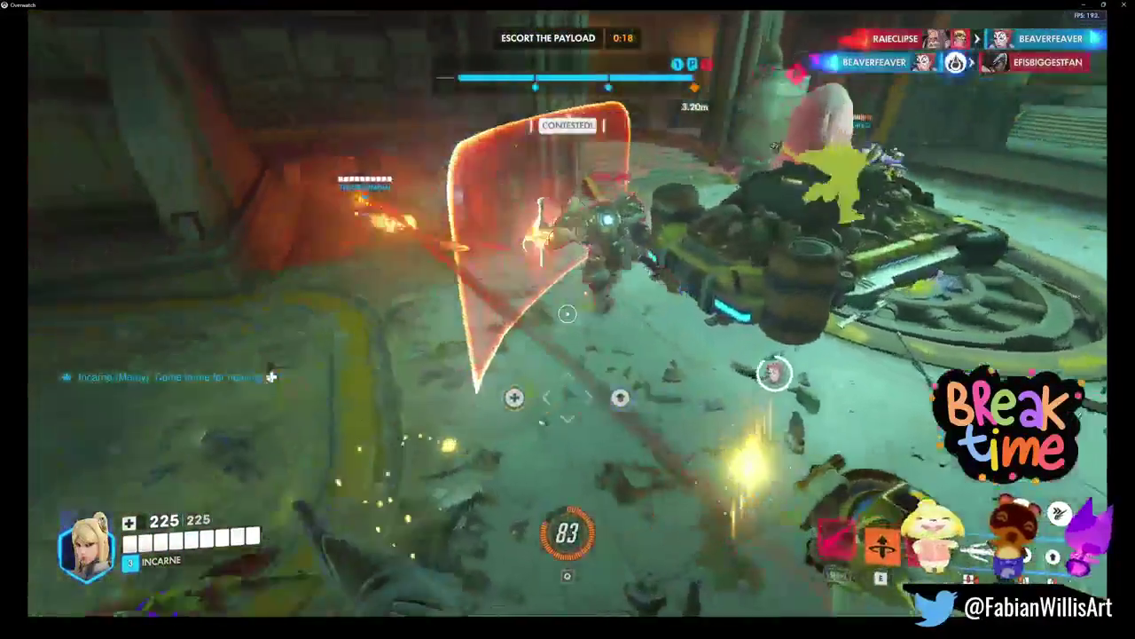
{"action": "right_click", "coordinate": [568, 314]}
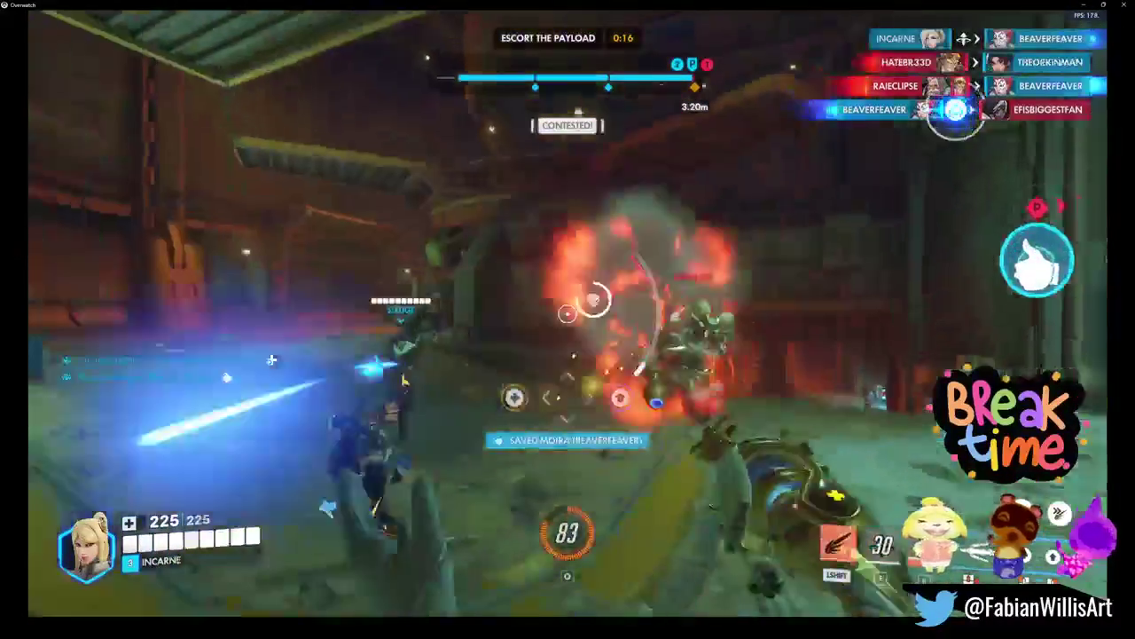
{"action": "left_click", "coordinate": [568, 313]}
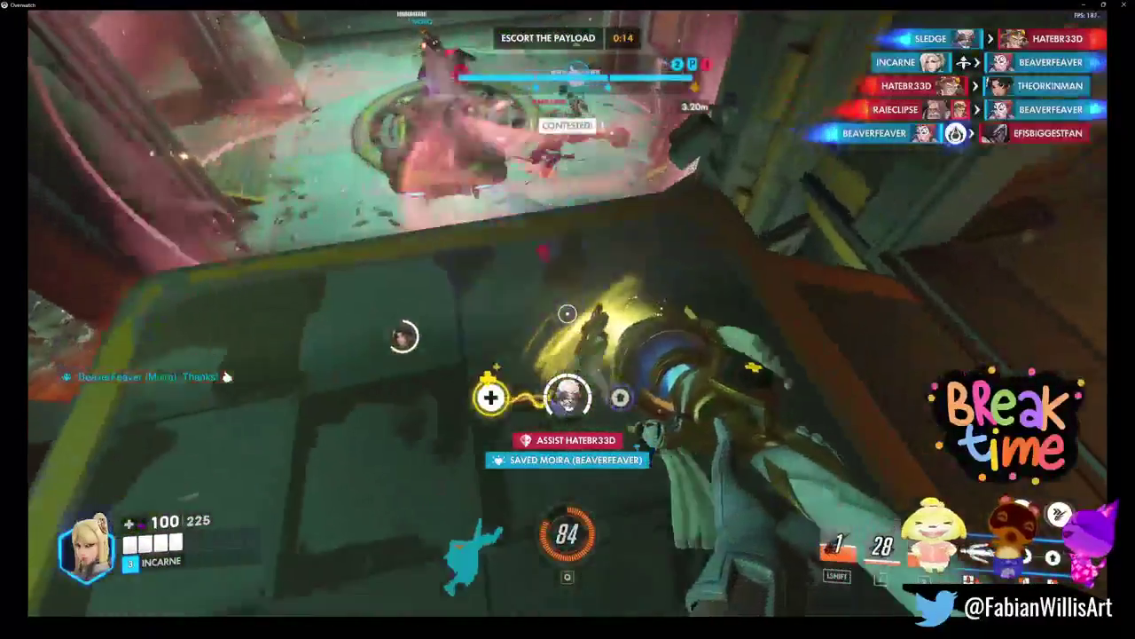
{"action": "key", "text": "shift"}
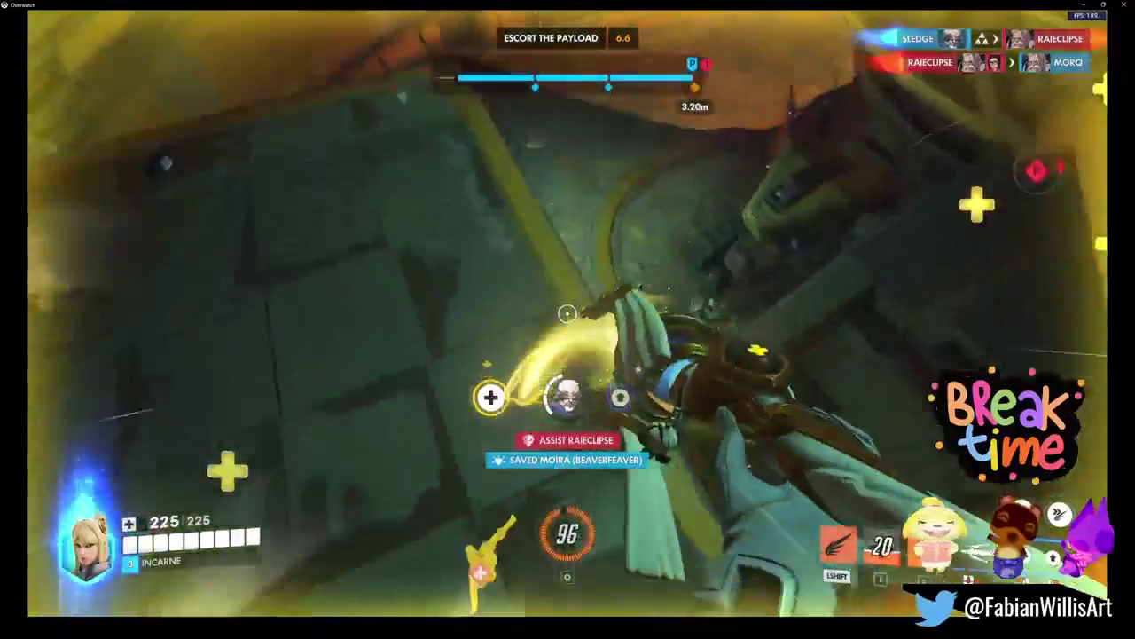
{"action": "key", "text": "q"}
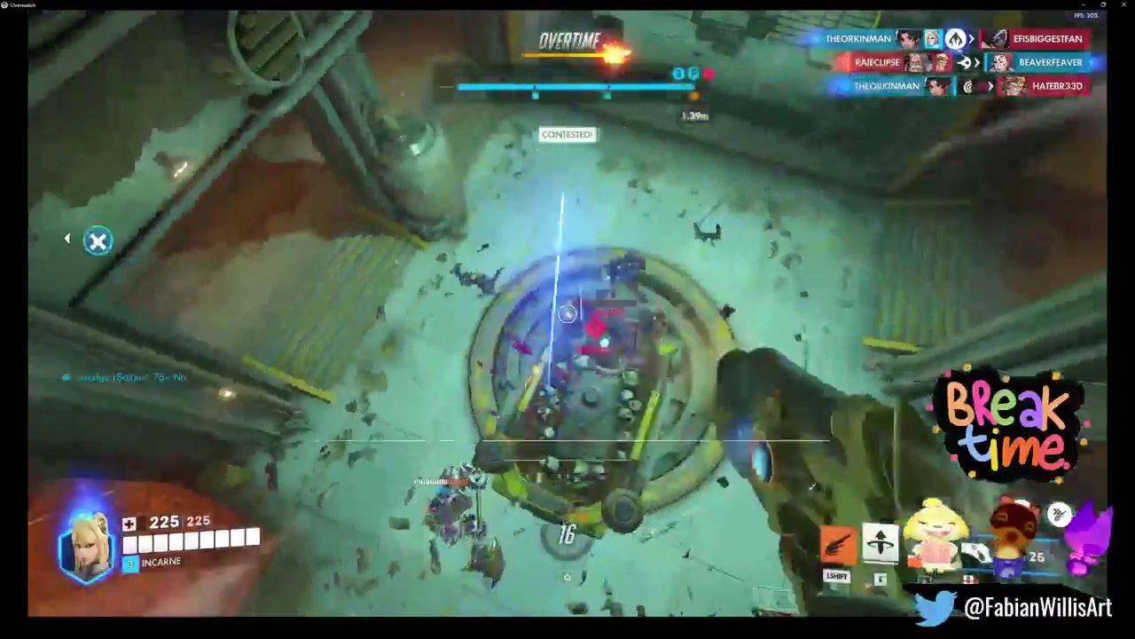
{"action": "key", "text": "c"}
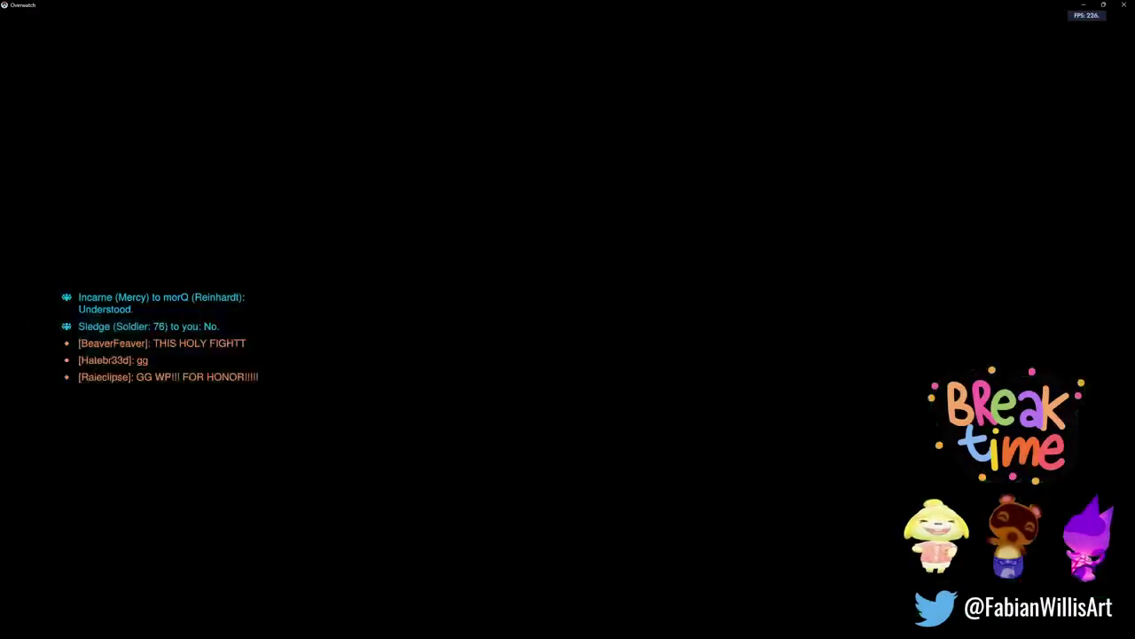
Step: View the end-of-match scoreboard, switch to the launcher, and close it
{"action": "key", "text": "Tab"}
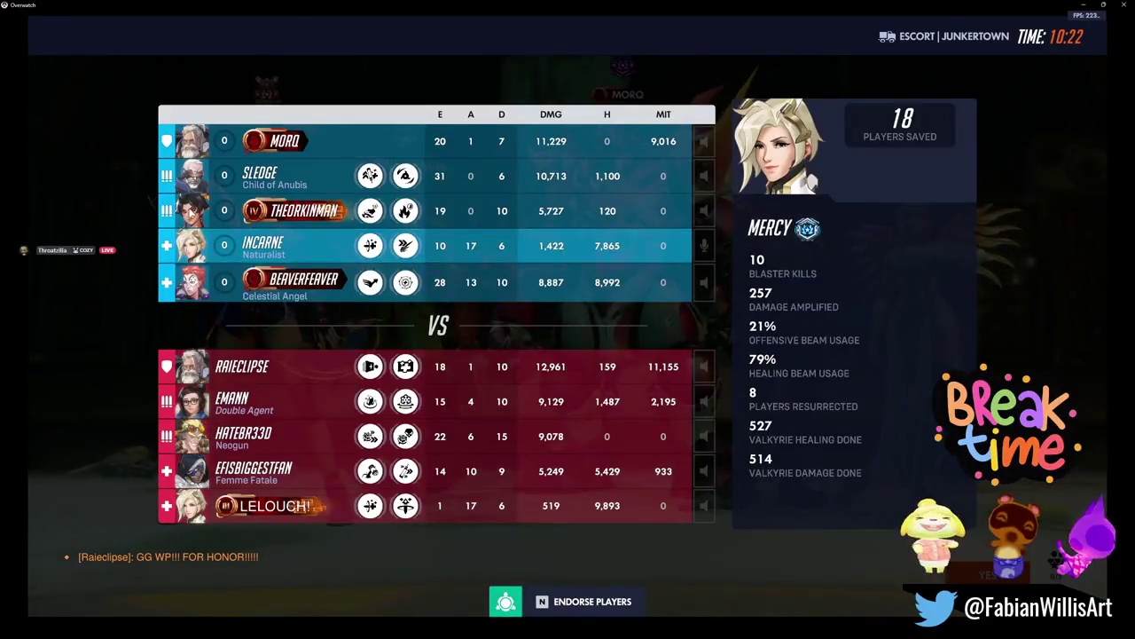
{"action": "key", "text": "Return"}
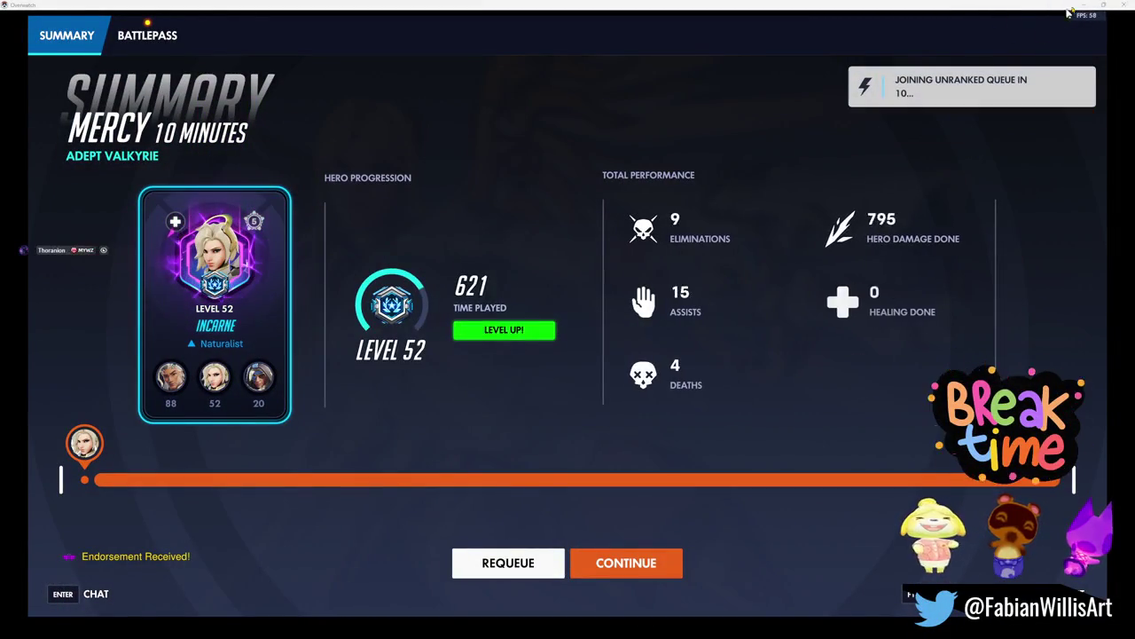
{"action": "key", "text": "alt+Tab"}
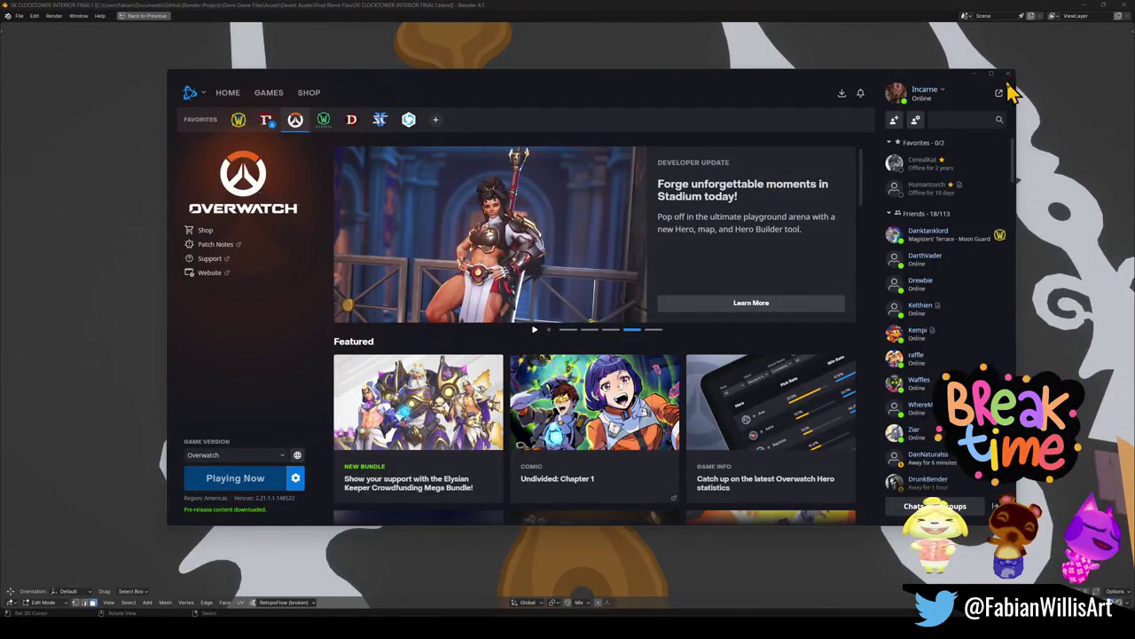
{"action": "left_click", "coordinate": [1009, 76]}
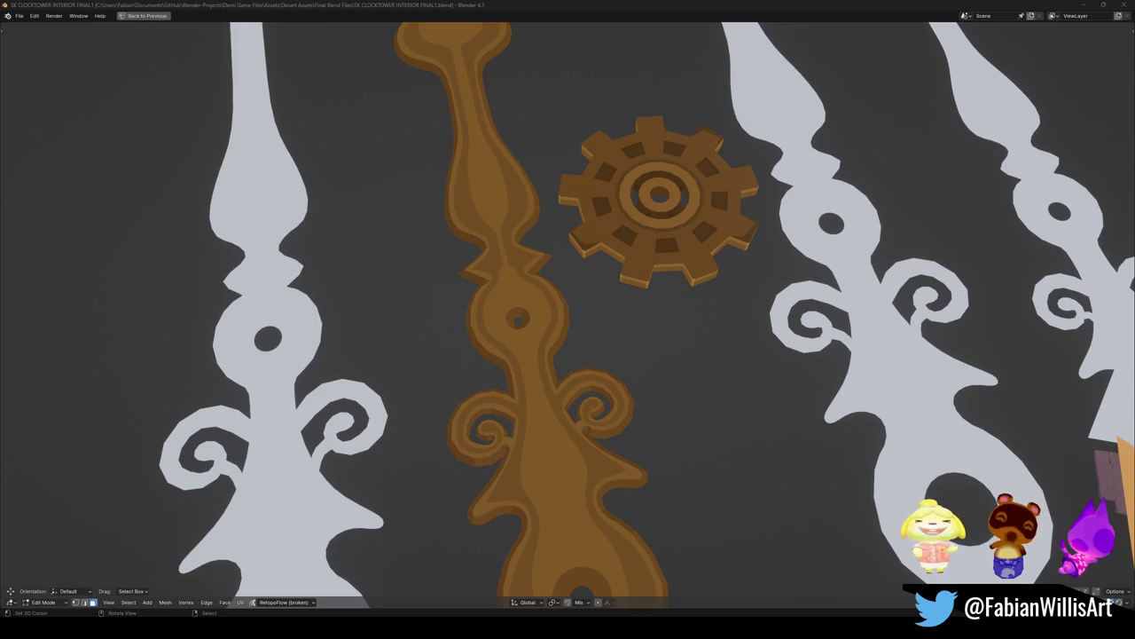
{"action": "scroll", "coordinate": [473, 317], "scroll_direction": "down", "scroll_amount": 10}
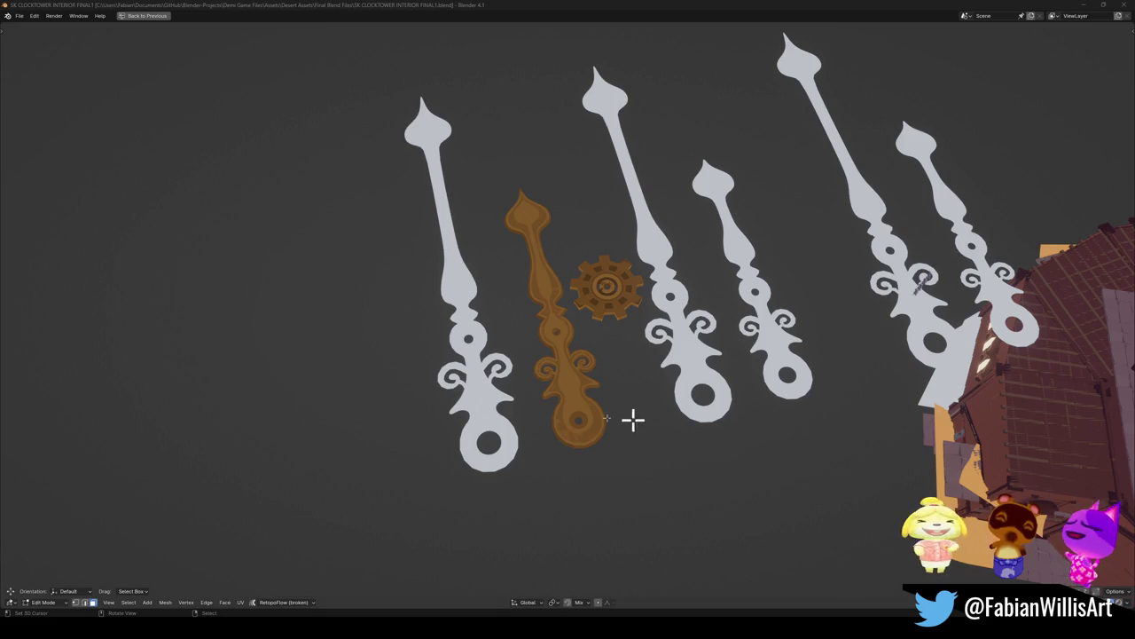
{"action": "scroll", "coordinate": [567, 411], "scroll_direction": "up", "scroll_amount": 2}
{"action": "scroll", "coordinate": [571, 413], "scroll_direction": "up", "scroll_amount": 2}
{"action": "scroll", "coordinate": [570, 412], "scroll_direction": "up", "scroll_amount": 2}
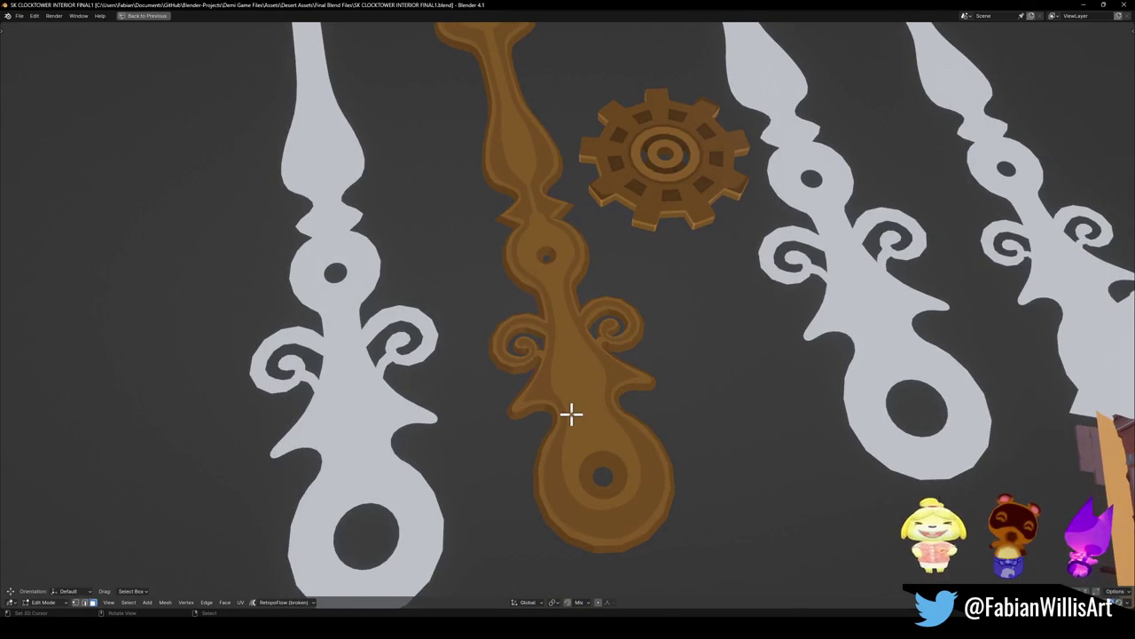
{"action": "scroll", "coordinate": [603, 347], "scroll_direction": "down", "scroll_amount": 1, "text": "shift"}
{"action": "mouse_move", "coordinate": [680, 369]}
{"action": "middle_mouse_down"}
{"action": "mouse_move", "coordinate": [550, 379]}
{"action": "mouse_move", "coordinate": [663, 375]}
{"action": "middle_mouse_up"}
{"action": "scroll", "coordinate": [684, 355], "scroll_direction": "down", "scroll_amount": 2}
{"action": "scroll", "coordinate": [643, 355], "scroll_direction": "down", "scroll_amount": 2}
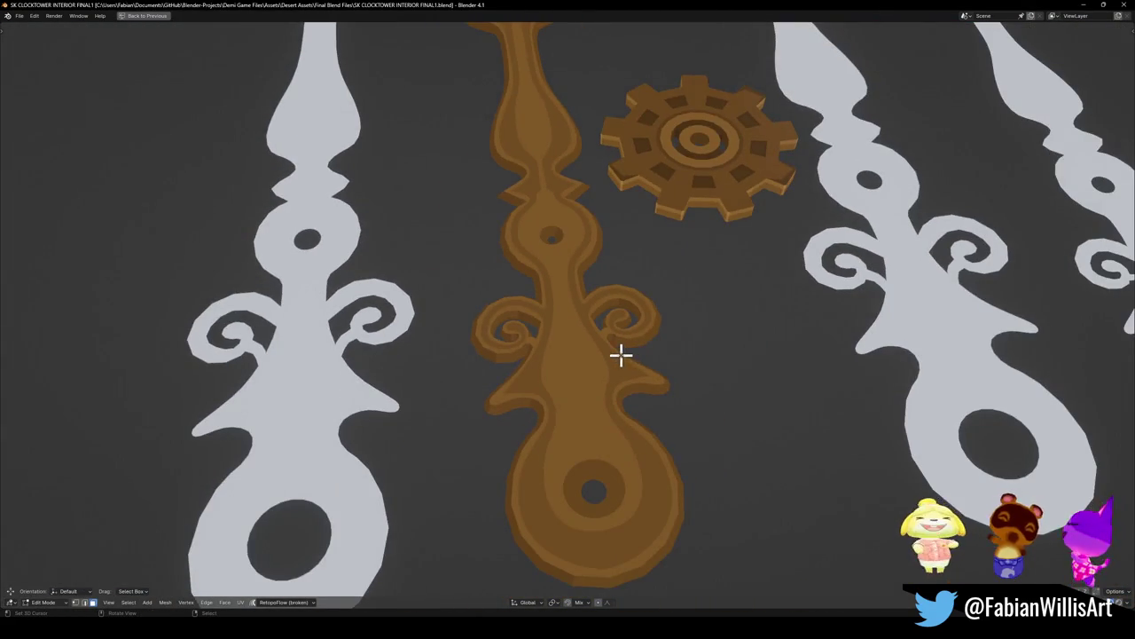
{"action": "scroll", "coordinate": [621, 355], "scroll_direction": "up", "scroll_amount": 2}
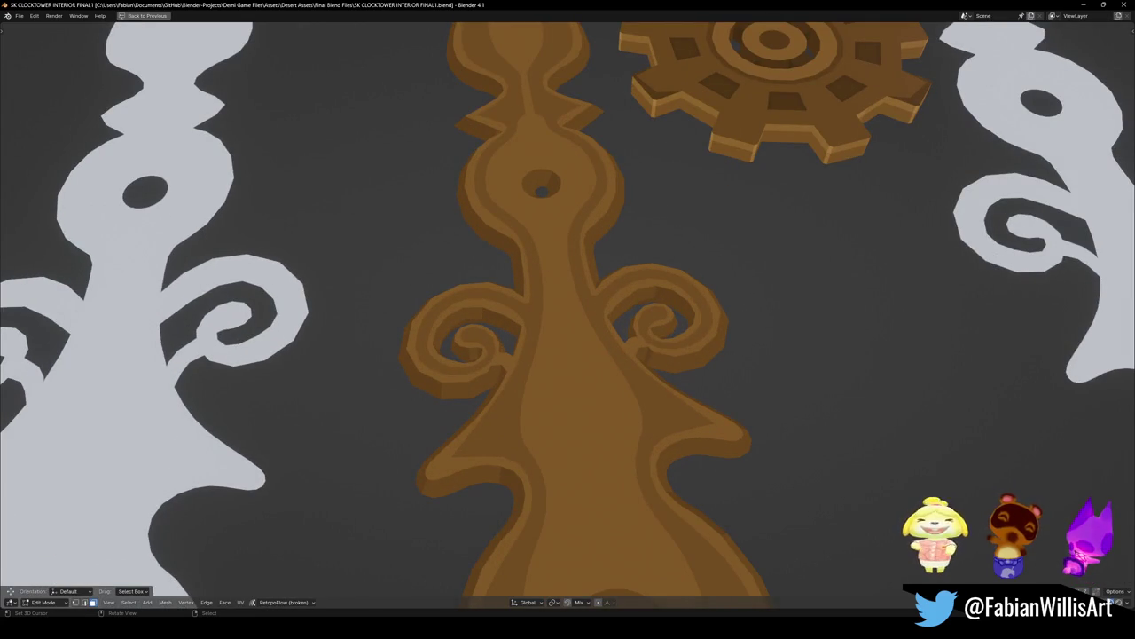
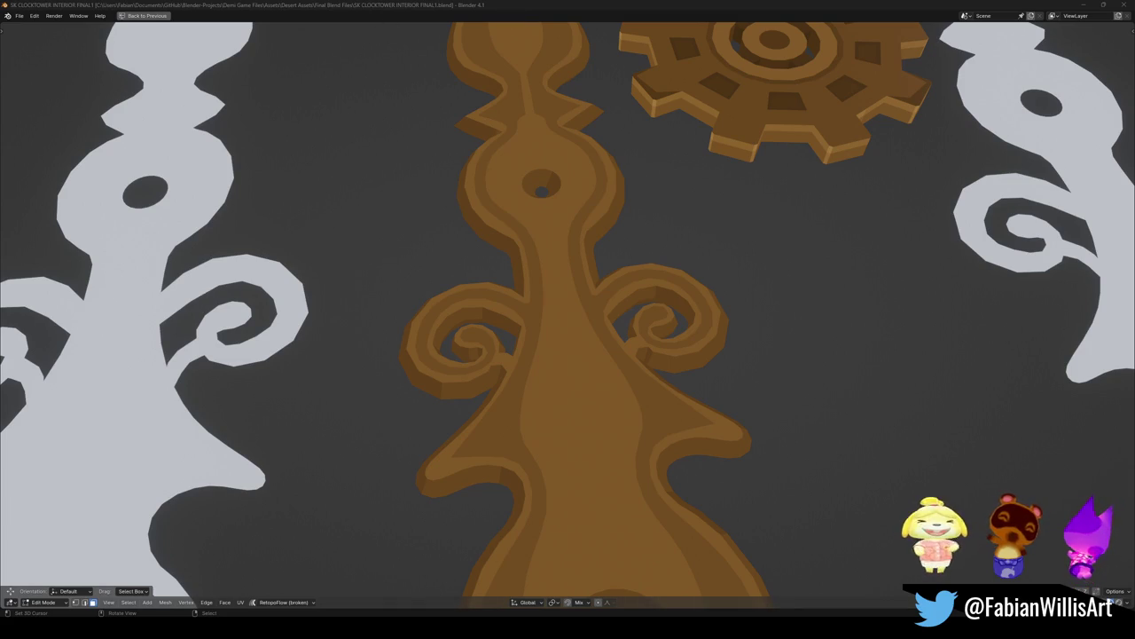
Step: Switch the maximized viewport to front view of the clock hands
{"action": "scroll", "coordinate": [608, 309], "scroll_direction": "down", "scroll_amount": 5}
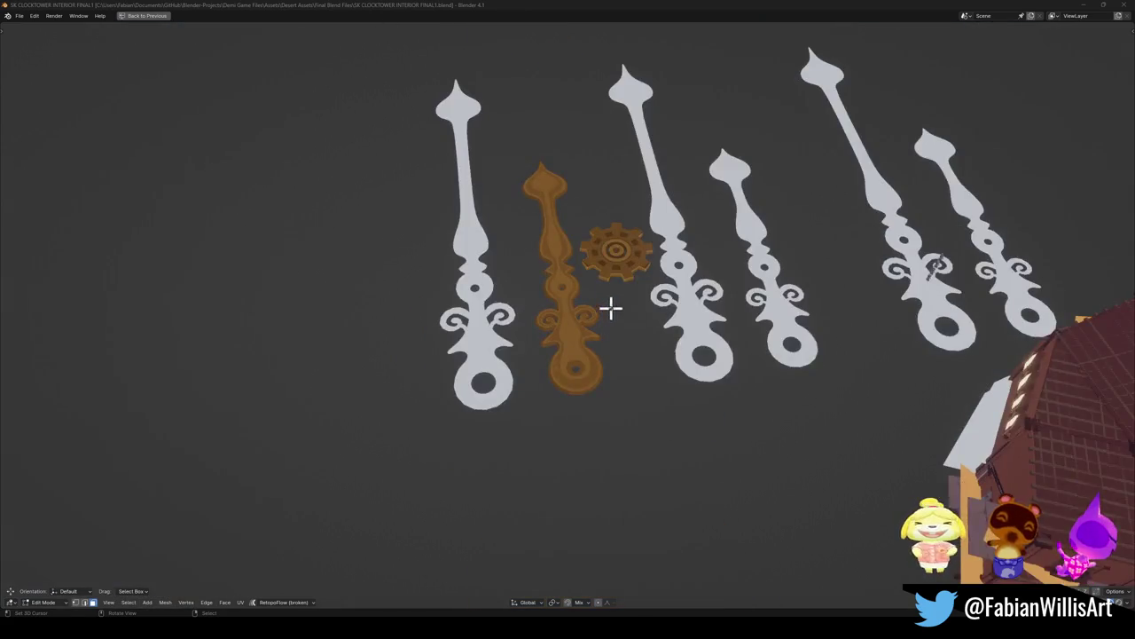
{"action": "scroll", "coordinate": [636, 296], "scroll_direction": "up", "scroll_amount": 3}
{"action": "scroll", "coordinate": [633, 306], "scroll_direction": "up", "scroll_amount": 2}
{"action": "key", "text": "KP_1"}
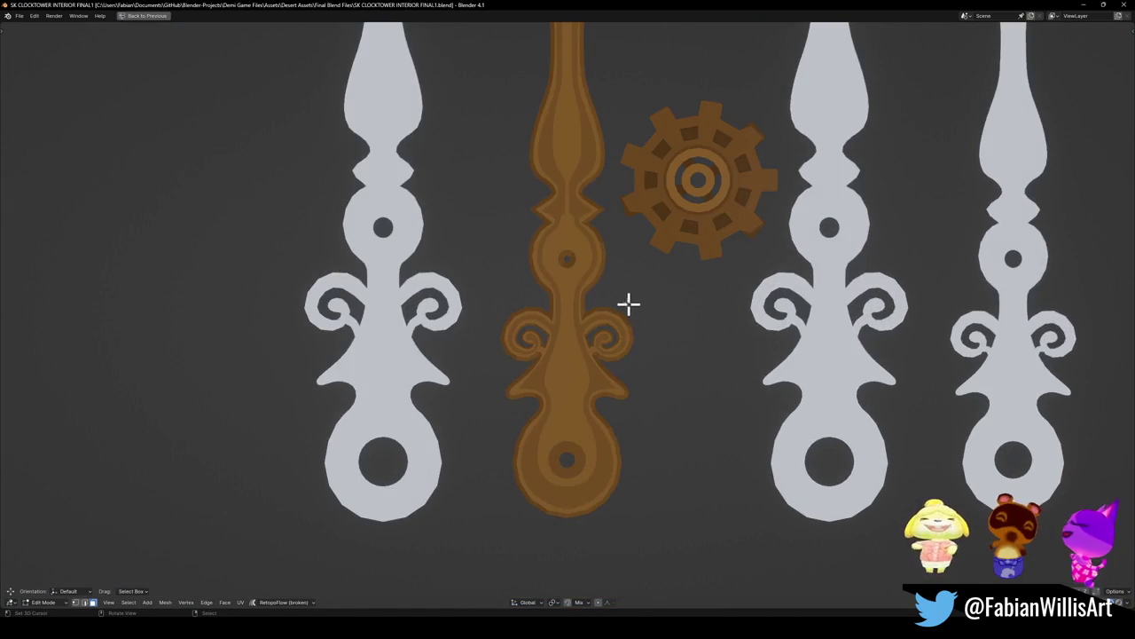
Step: Return to the full UV Editing layout and select a vertex on the shaft
{"action": "scroll", "coordinate": [631, 307], "scroll_direction": "up", "scroll_amount": 4}
{"action": "scroll", "coordinate": [621, 314], "scroll_direction": "down", "scroll_amount": 1}
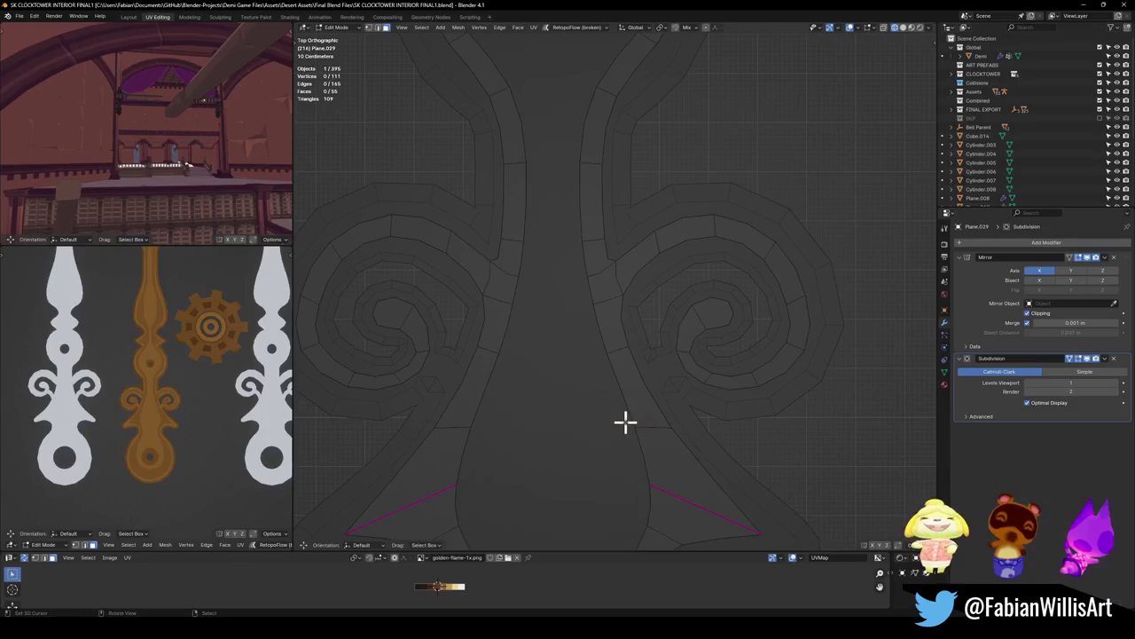
{"action": "key", "text": "ctrl+space"}
{"action": "scroll", "coordinate": [613, 388], "scroll_direction": "up", "scroll_amount": 2}
{"action": "scroll", "coordinate": [634, 390], "scroll_direction": "up", "scroll_amount": 2}
{"action": "left_click", "coordinate": [644, 410]}
Step: Nudge the selected shaft vertex slightly to the right
{"action": "key", "text": "g"}
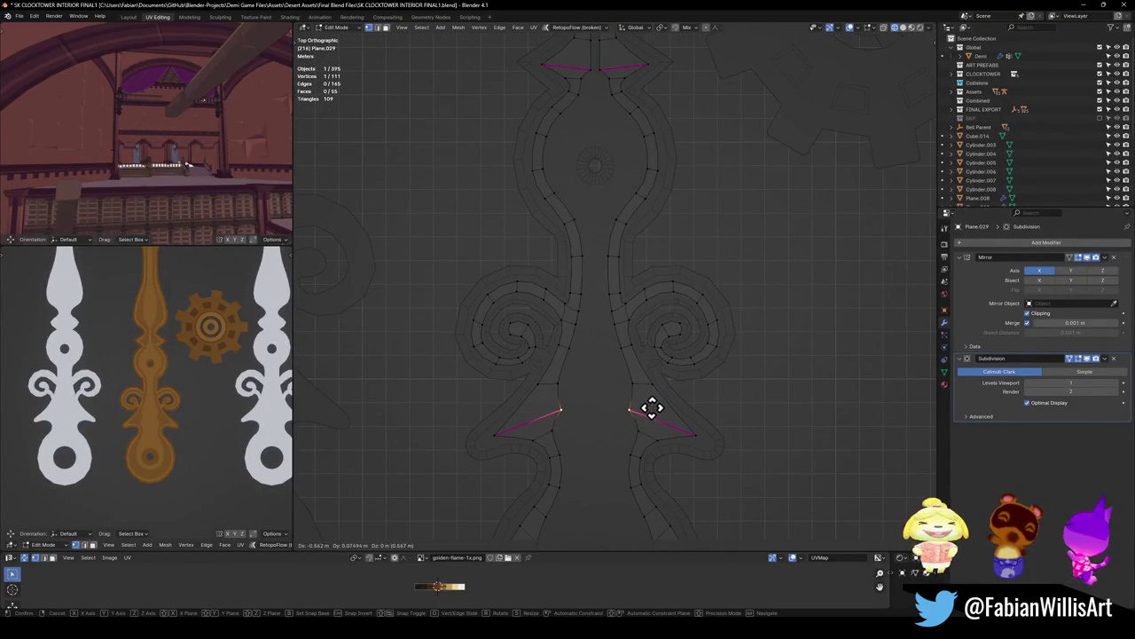
{"action": "left_click", "coordinate": [657, 405]}
{"action": "scroll", "coordinate": [642, 455], "scroll_direction": "up", "scroll_amount": 2}
{"action": "scroll", "coordinate": [643, 454], "scroll_direction": "down", "scroll_amount": 2}
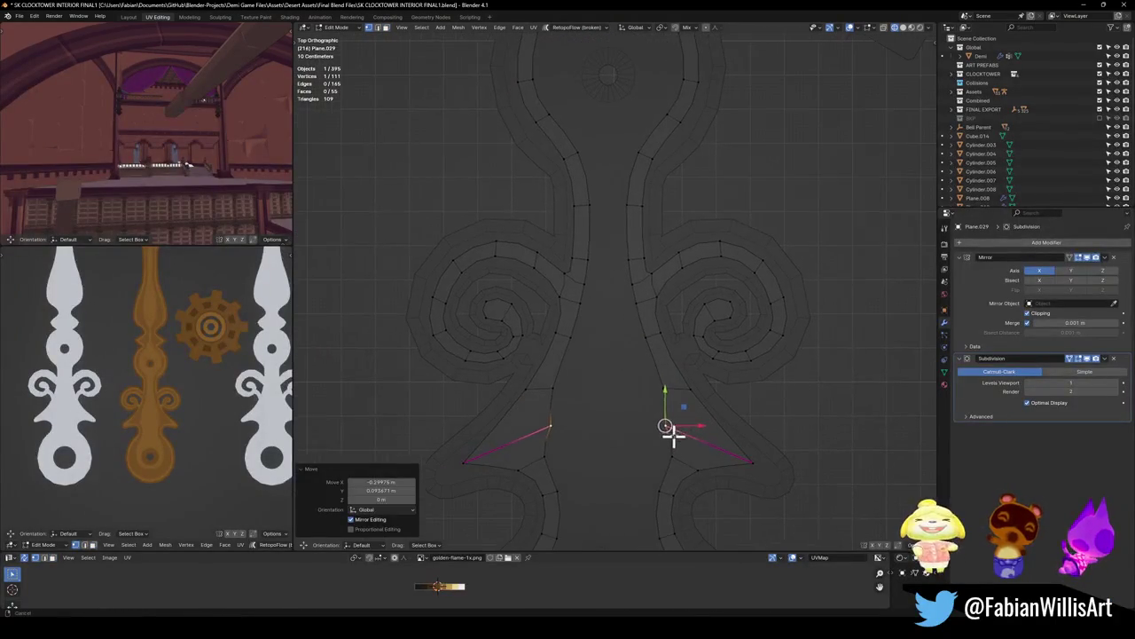
Step: Narrow the shaft by scaling and shifting its side edges along X
{"action": "left_click", "coordinate": [664, 461]}
{"action": "left_click", "coordinate": [663, 468], "text": "alt"}
{"action": "left_click", "coordinate": [652, 357], "text": "alt+shift"}
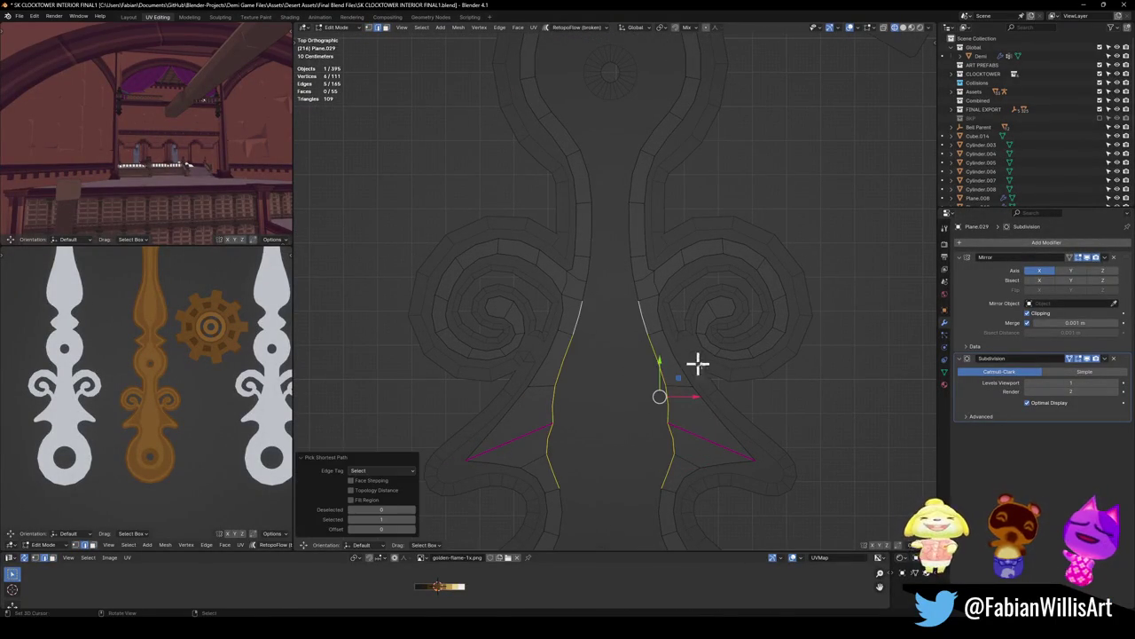
{"action": "key", "text": "s"}
{"action": "key", "text": "x"}
{"action": "left_click", "coordinate": [692, 373]}
{"action": "key", "text": "g"}
{"action": "key", "text": "x"}
{"action": "left_click", "coordinate": [680, 375]}
{"action": "key", "text": "g"}
{"action": "key", "text": "x"}
{"action": "left_click", "coordinate": [674, 386]}
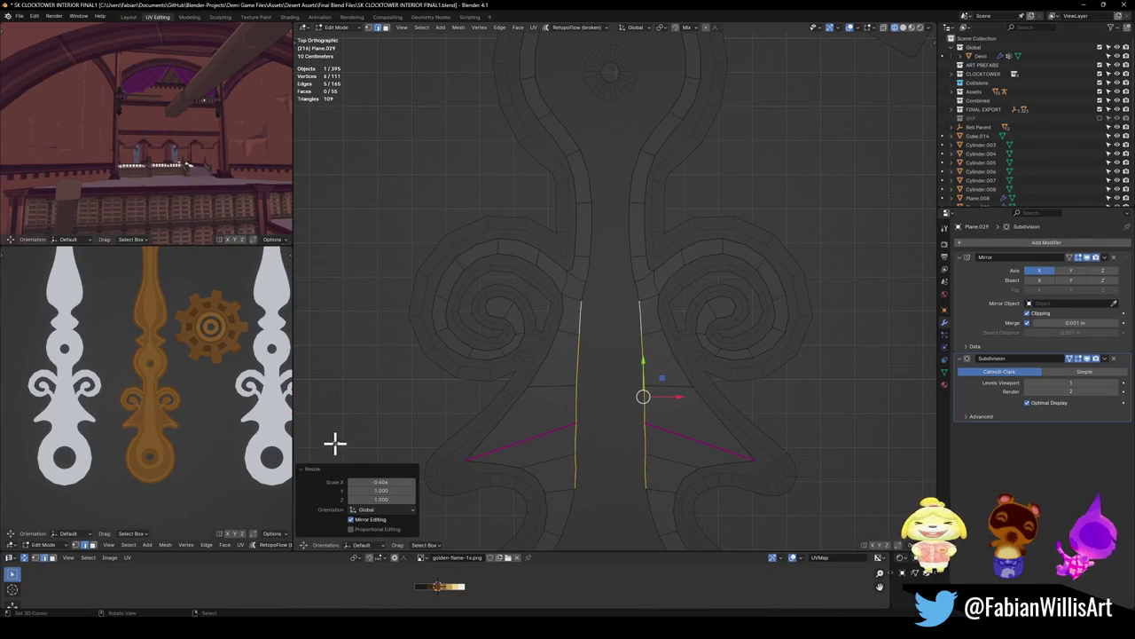
Step: Select one shaft side's edge path and flatten it vertical with S X 0
{"action": "scroll", "coordinate": [205, 428], "scroll_direction": "up", "scroll_amount": 2}
{"action": "scroll", "coordinate": [173, 446], "scroll_direction": "down", "scroll_amount": 1}
{"action": "scroll", "coordinate": [681, 399], "scroll_direction": "down", "scroll_amount": 3, "text": "shift"}
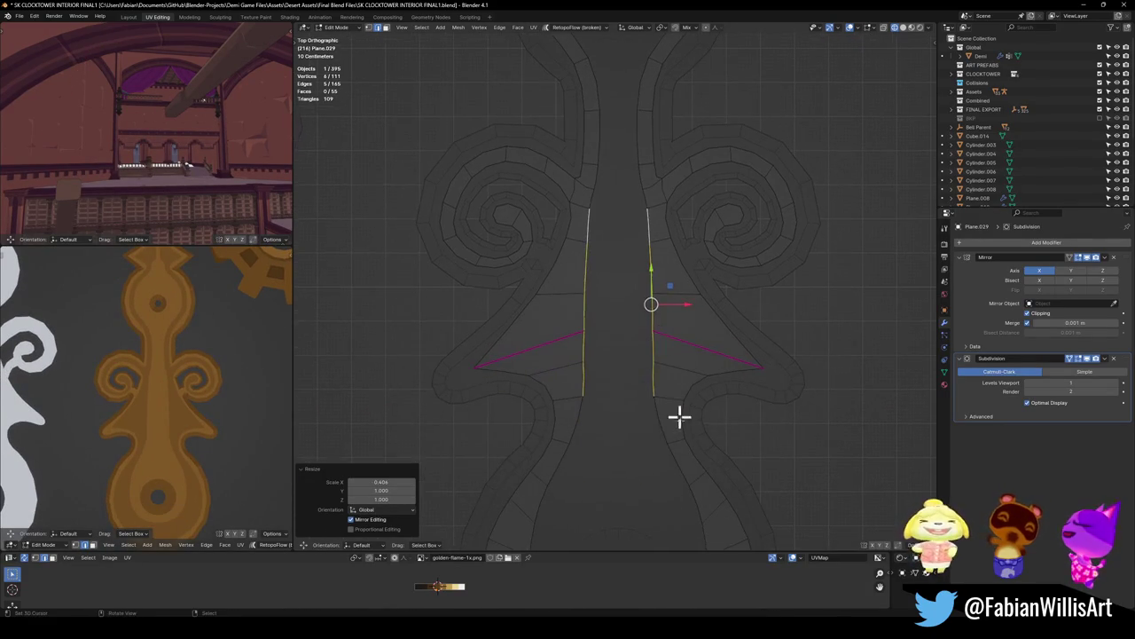
{"action": "left_click", "coordinate": [661, 395]}
{"action": "left_click", "coordinate": [646, 377]}
{"action": "left_click", "coordinate": [644, 197], "text": "ctrl"}
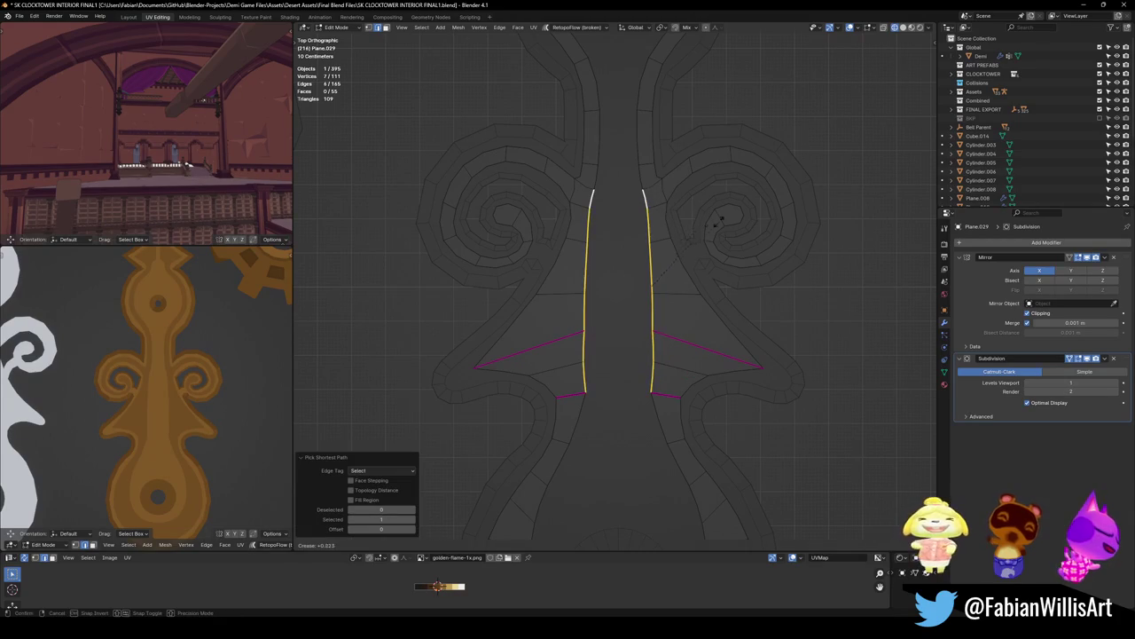
{"action": "key", "text": "s"}
{"action": "key", "text": "x"}
{"action": "key", "text": "0"}
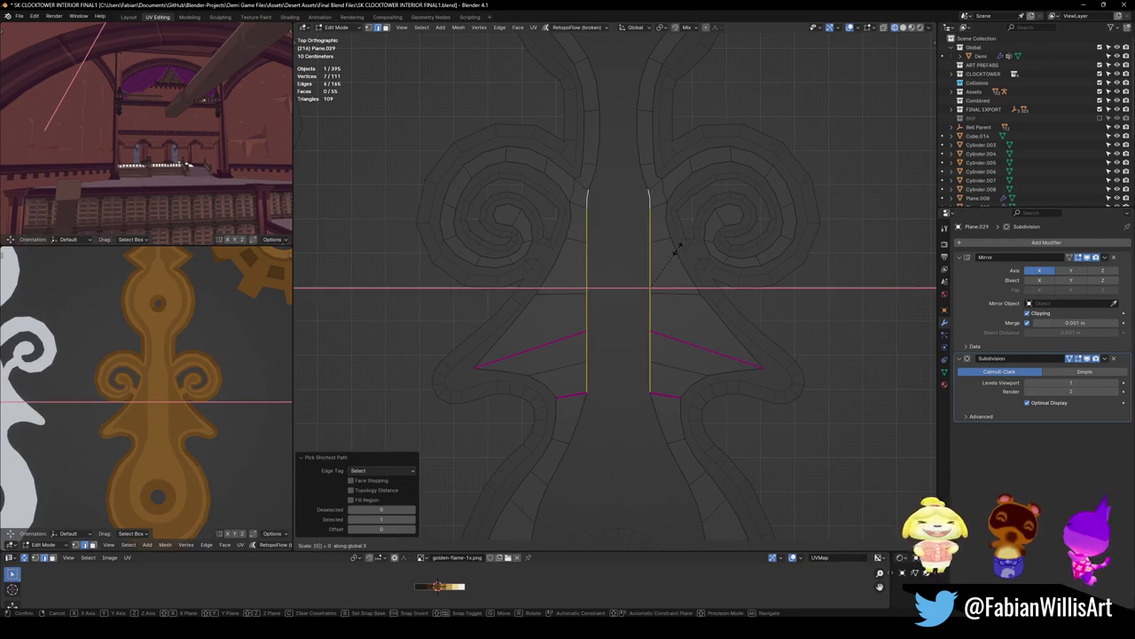
{"action": "key", "text": "Return"}
Step: Move the straightened shaft edges inward along the X axis
{"action": "key", "text": "g"}
{"action": "key", "text": "x"}
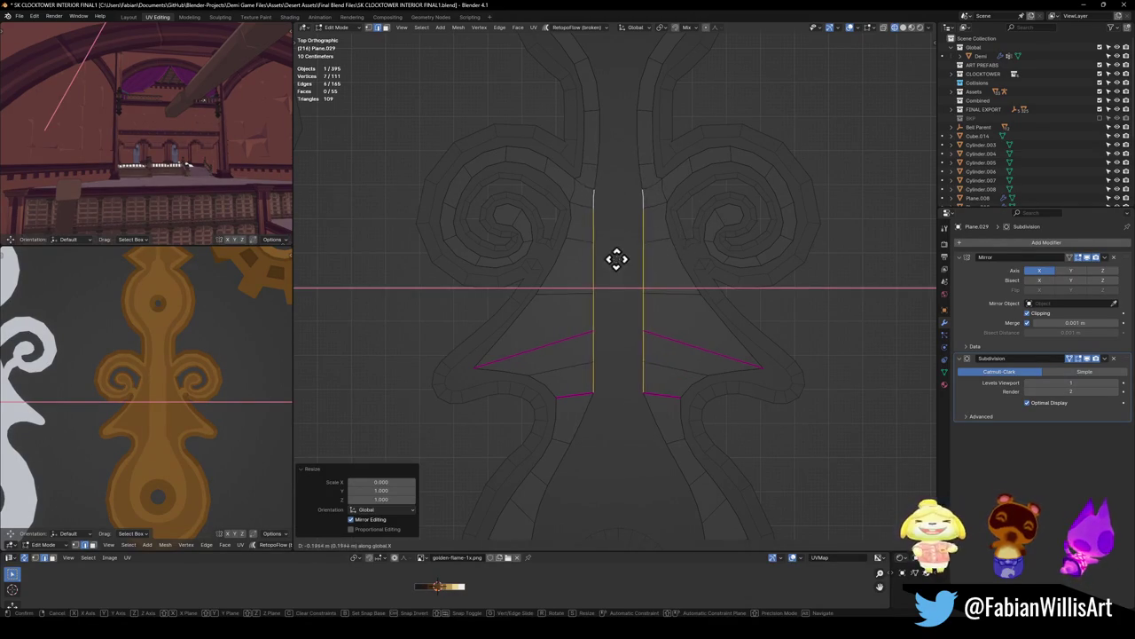
{"action": "left_click", "coordinate": [637, 258]}
{"action": "key", "text": "g"}
{"action": "key", "text": "x"}
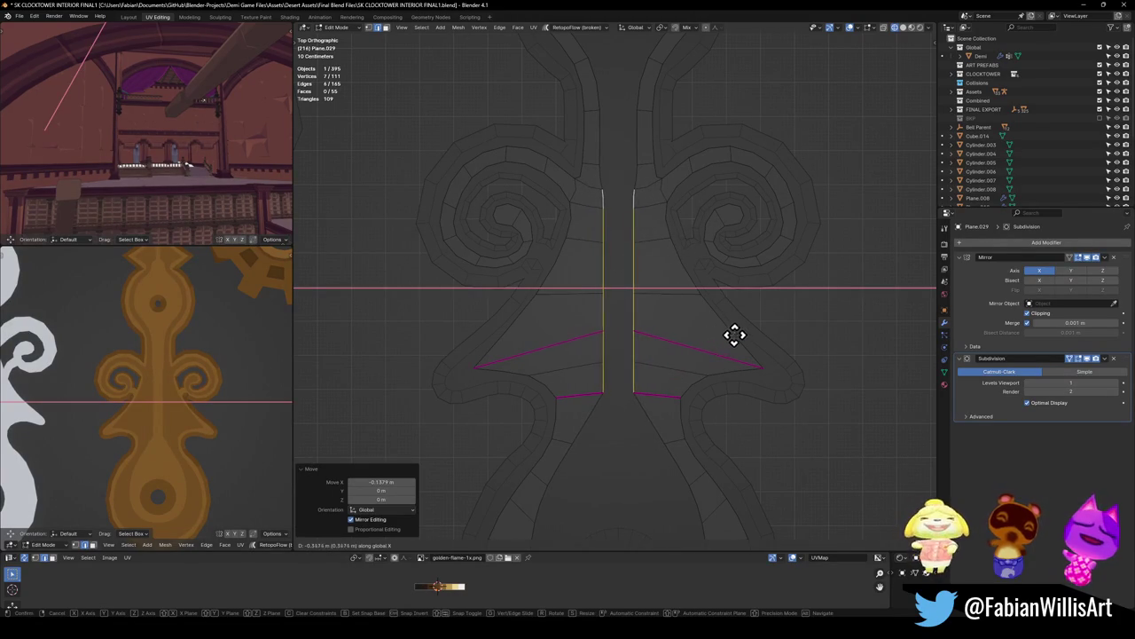
{"action": "left_click", "coordinate": [715, 336]}
{"action": "scroll", "coordinate": [207, 405], "scroll_direction": "down", "scroll_amount": 2}
{"action": "scroll", "coordinate": [204, 404], "scroll_direction": "up", "scroll_amount": 1}
{"action": "scroll", "coordinate": [198, 398], "scroll_direction": "up", "scroll_amount": 2}
{"action": "scroll", "coordinate": [198, 398], "scroll_direction": "down", "scroll_amount": 1}
Step: Select the upper shaft edges and flatten them vertical with S X 0
{"action": "middle_click_drag", "start_coordinate": [688, 254], "coordinate": [665, 396], "text": "shift"}
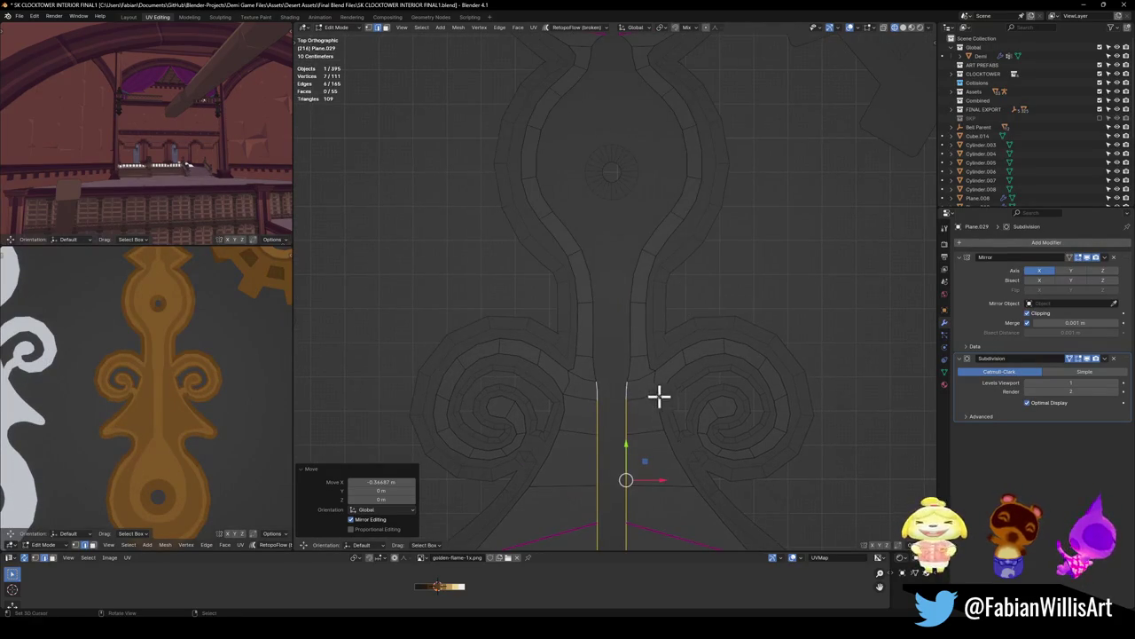
{"action": "left_click", "coordinate": [630, 365], "text": "shift"}
{"action": "left_click", "coordinate": [629, 334], "text": "shift"}
{"action": "left_click", "coordinate": [635, 266], "text": "shift"}
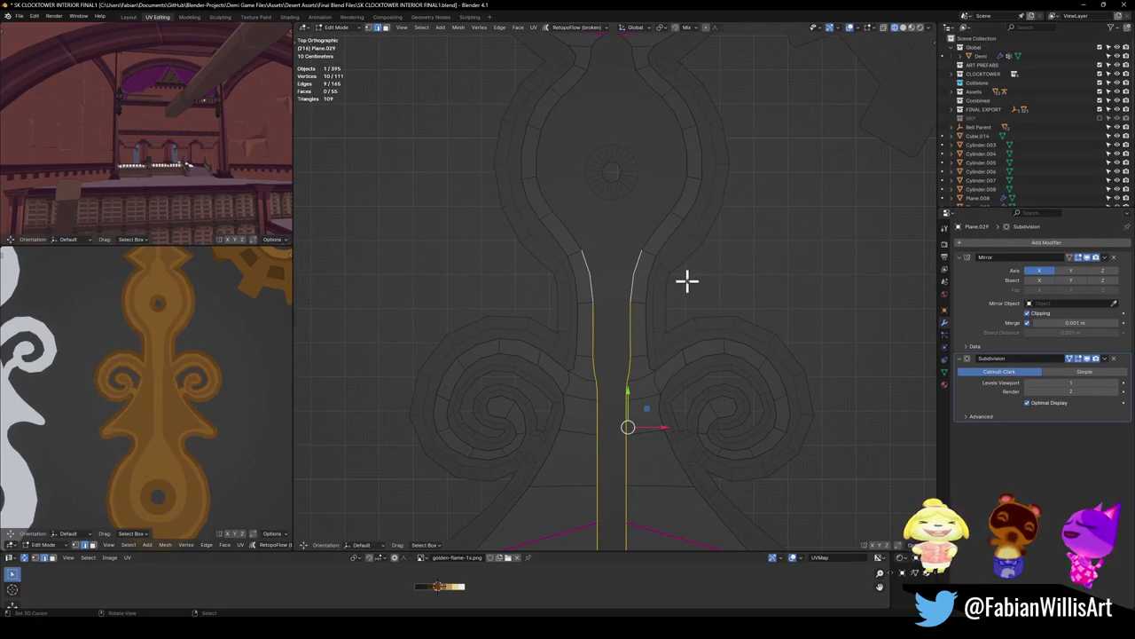
{"action": "key", "text": "s"}
{"action": "key", "text": "x"}
{"action": "key", "text": "0"}
{"action": "key", "text": "Return"}
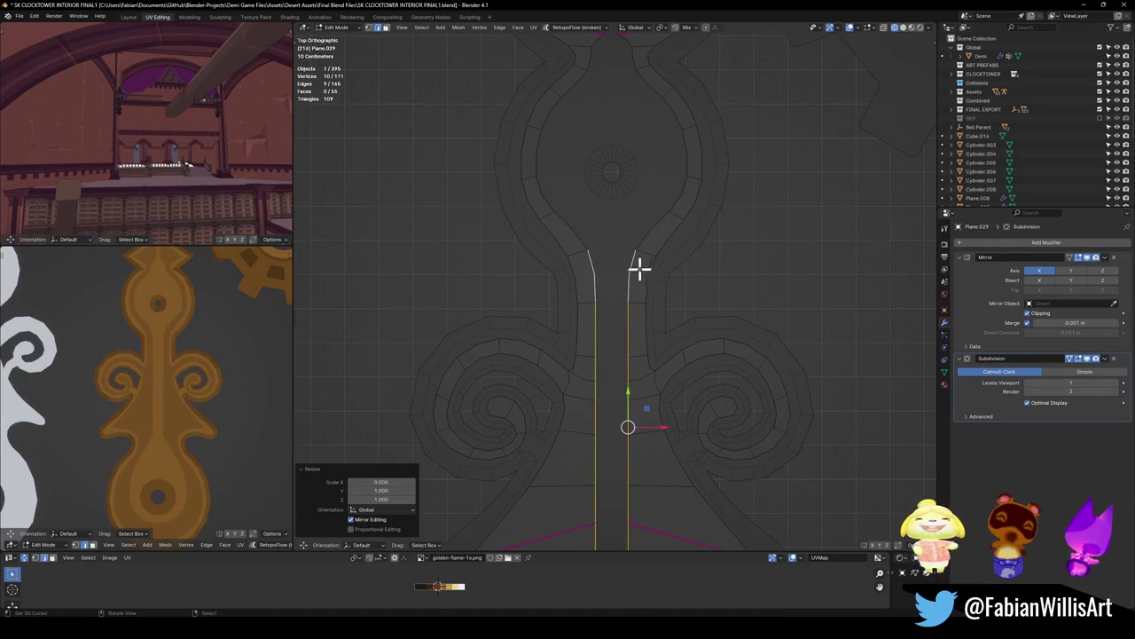
Step: Give the short edge atop the shaft a crease of 1, then deselect all
{"action": "left_click", "coordinate": [645, 252]}
{"action": "key", "text": "shift+e"}
{"action": "key", "text": "1"}
{"action": "key", "text": "Return"}
{"action": "key", "text": "alt+a"}
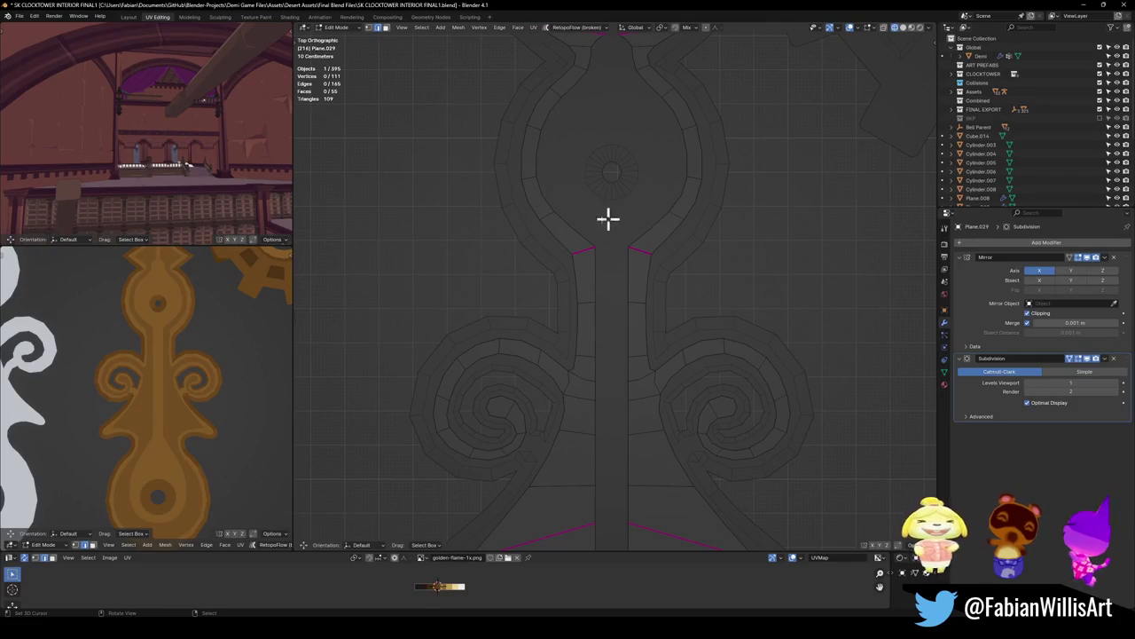
{"action": "scroll", "coordinate": [223, 388], "scroll_direction": "down", "scroll_amount": 1}
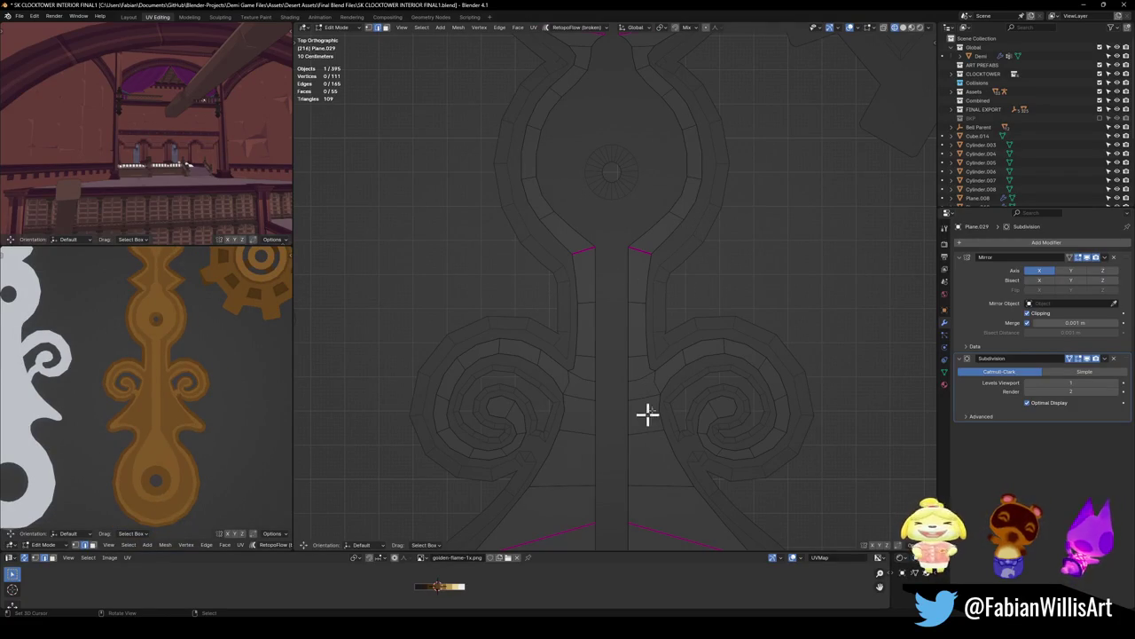
{"action": "scroll", "coordinate": [641, 425], "scroll_direction": "down", "scroll_amount": 5, "text": "shift"}
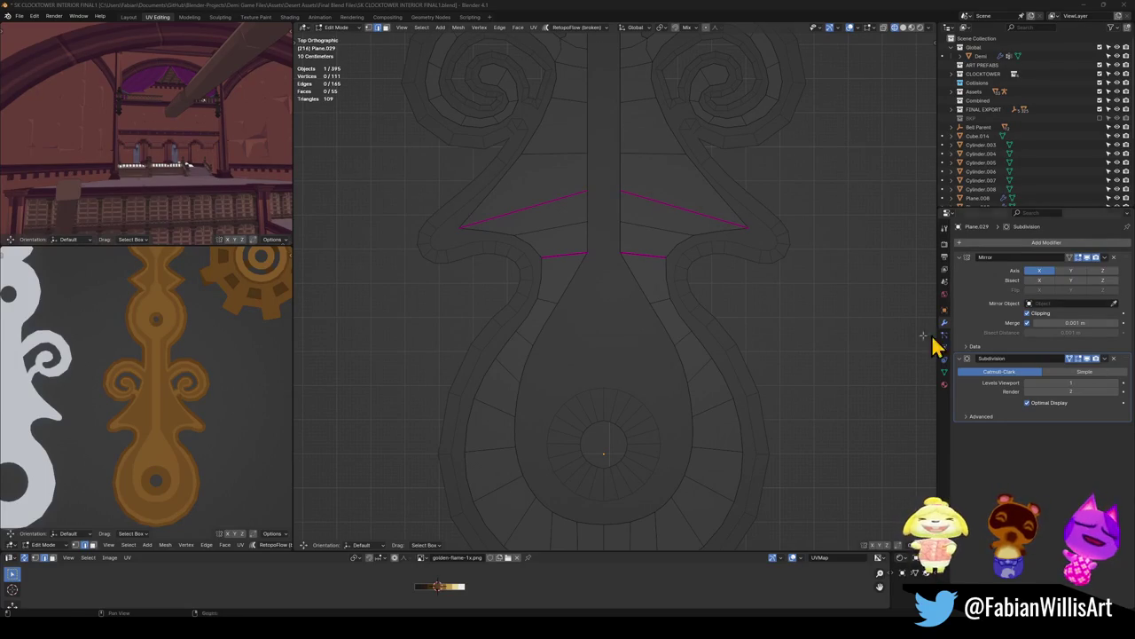
Step: In vertex mode, drag the base vertices into a narrower taper toward the lower loop
{"action": "middle_click_drag", "start_coordinate": [621, 292], "coordinate": [637, 269], "text": "shift"}
{"action": "key", "text": "1"}
{"action": "left_click_drag", "start_coordinate": [696, 353], "coordinate": [658, 344]}
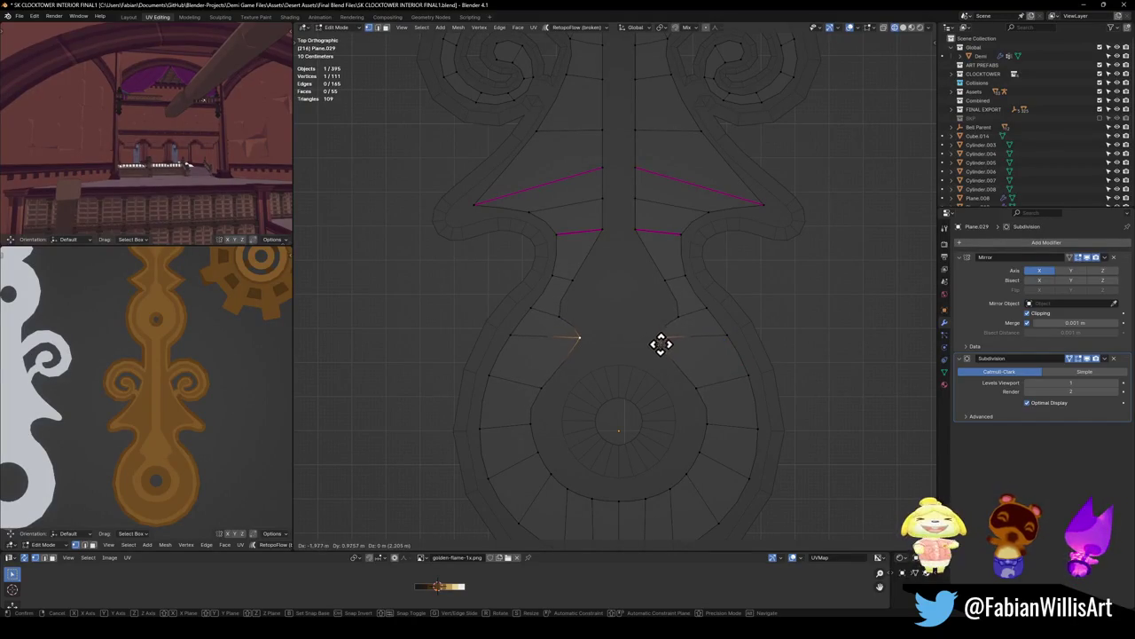
{"action": "left_click", "coordinate": [674, 340]}
{"action": "left_click_drag", "start_coordinate": [677, 311], "coordinate": [719, 304]}
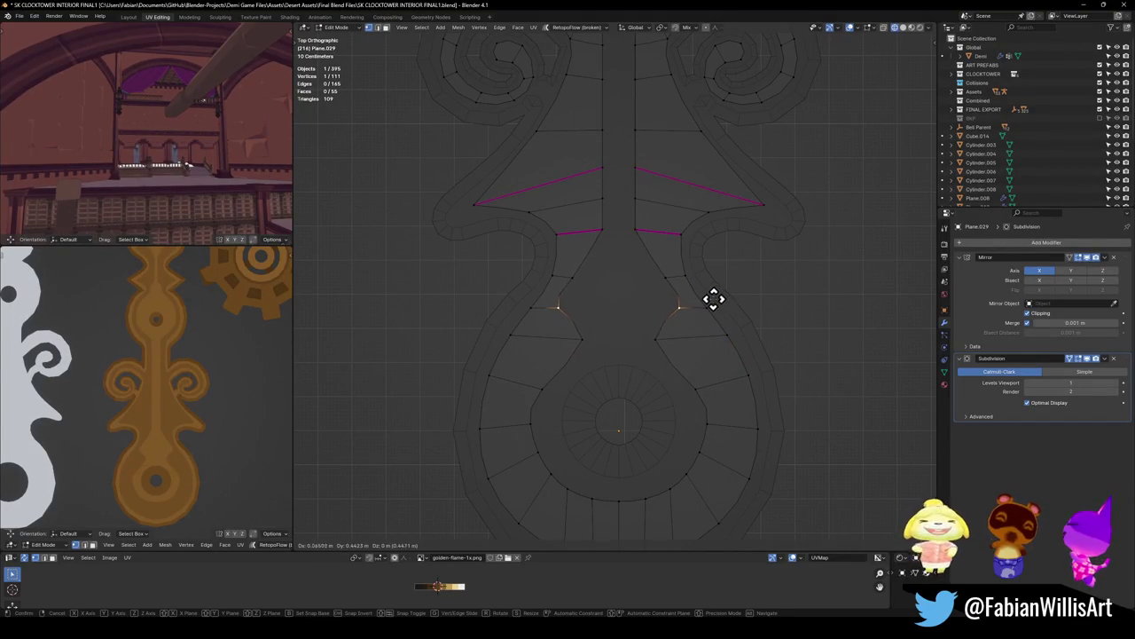
{"action": "left_click_drag", "start_coordinate": [719, 304], "coordinate": [665, 279]}
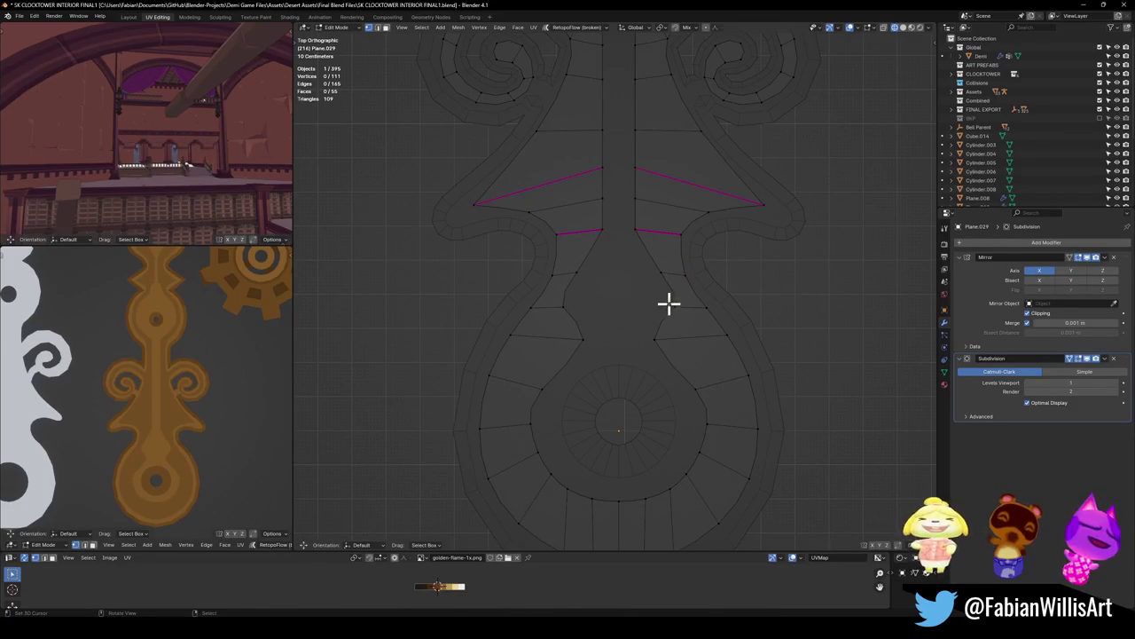
{"action": "left_click_drag", "start_coordinate": [665, 279], "coordinate": [687, 307]}
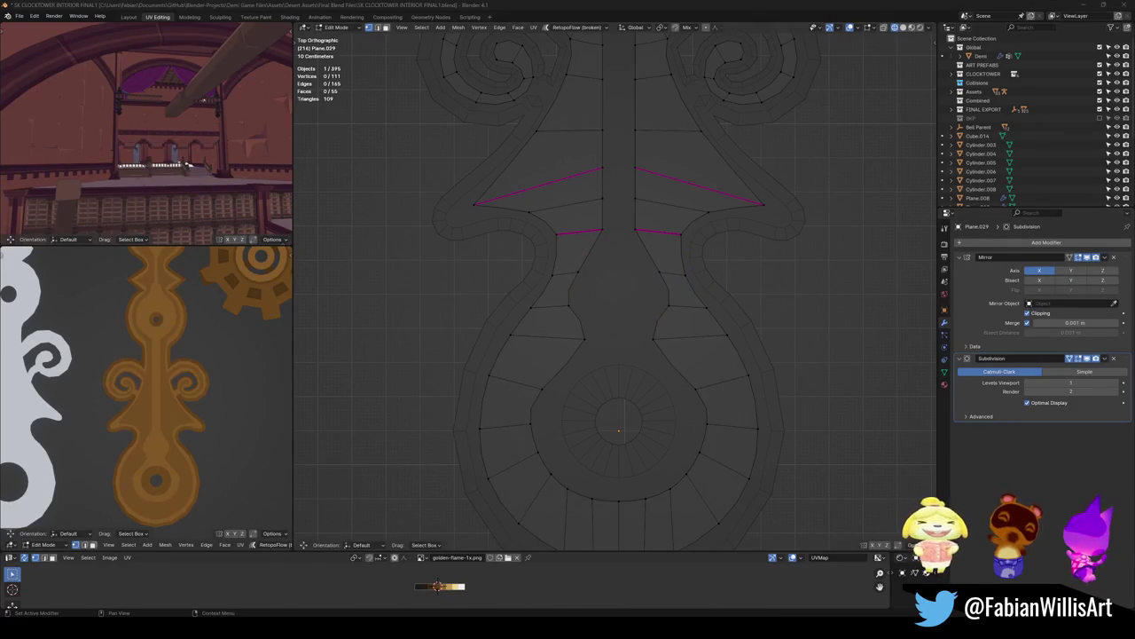
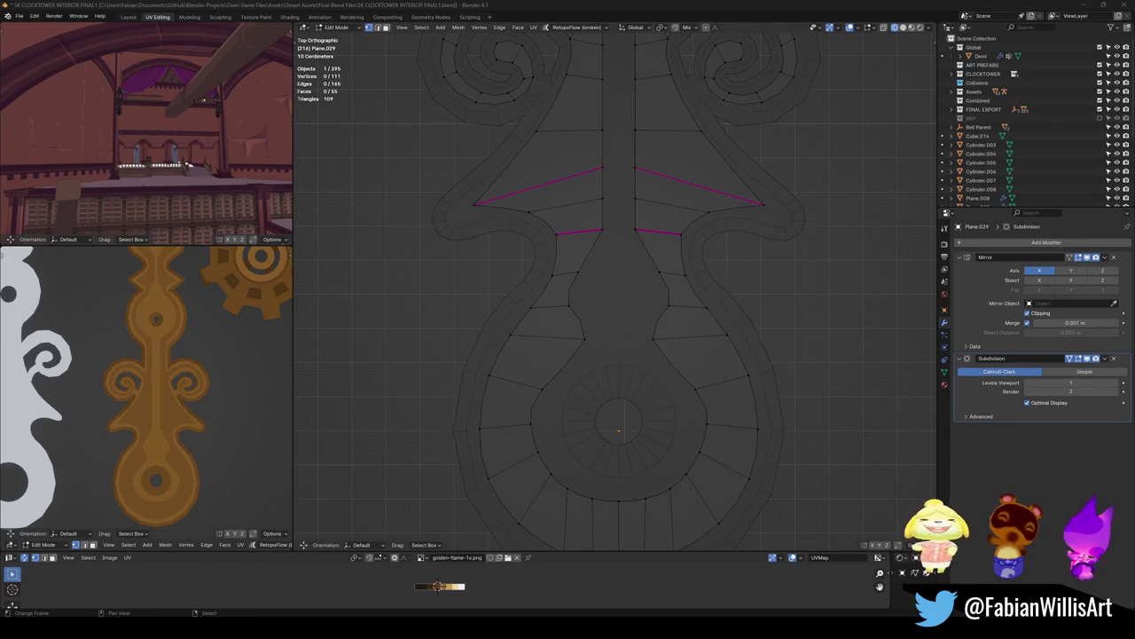
Step: Vertex-slide one stem vertex and one bulb-side vertex along their edges to match the reference
{"action": "scroll", "coordinate": [600, 275], "scroll_direction": "down", "scroll_amount": 2}
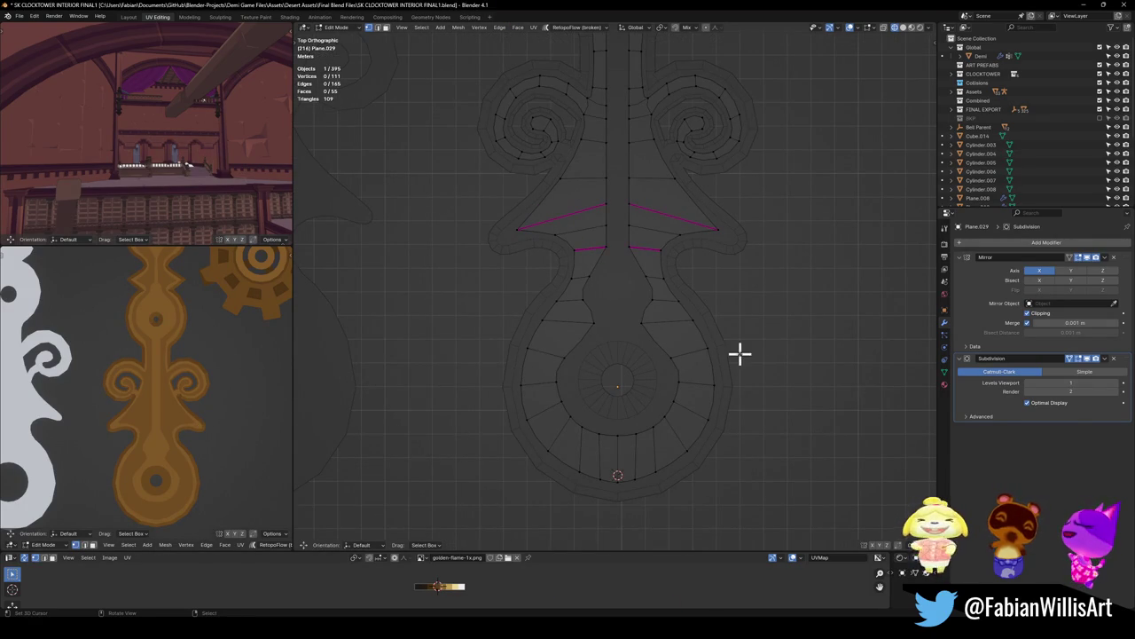
{"action": "mouse_move", "coordinate": [625, 233]}
{"action": "middle_mouse_down", "text": "shift"}
{"action": "mouse_move", "coordinate": [635, 319]}
{"action": "mouse_move", "coordinate": [648, 329]}
{"action": "middle_mouse_up", "text": "shift"}
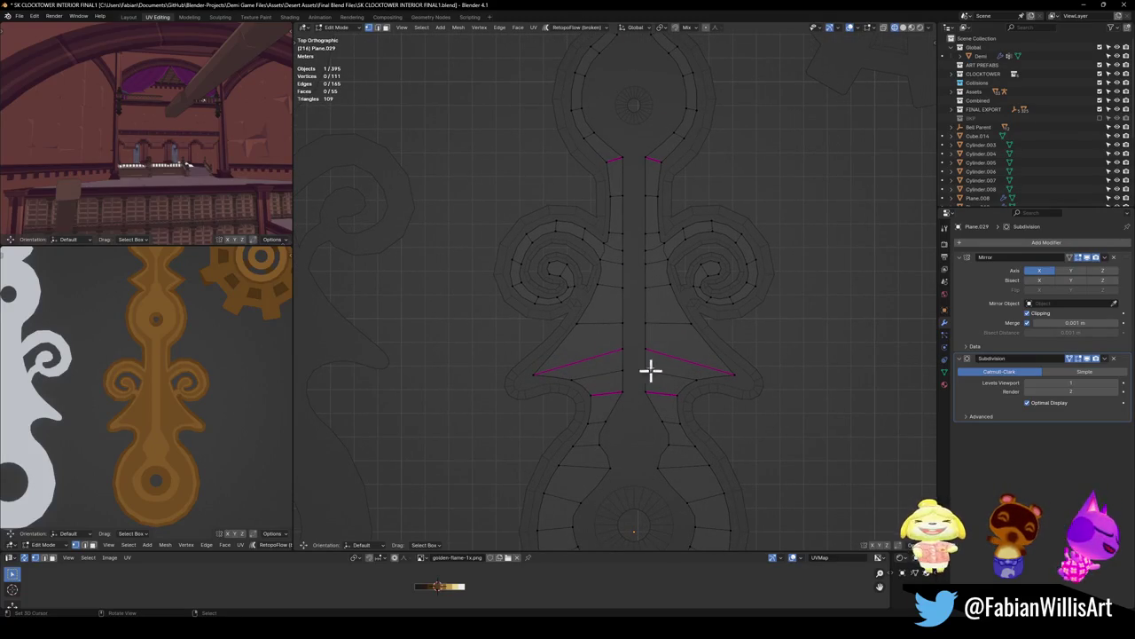
{"action": "scroll", "coordinate": [625, 285], "scroll_direction": "up", "scroll_amount": 5}
{"action": "left_click", "coordinate": [618, 277]}
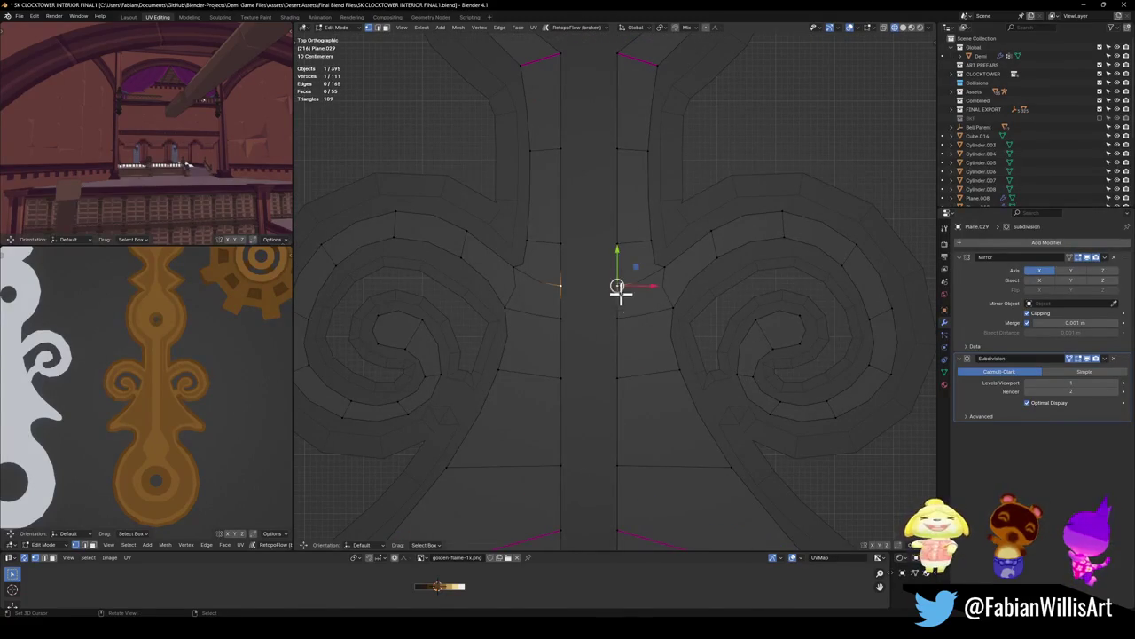
{"action": "key", "text": "shift+v"}
{"action": "left_click", "coordinate": [621, 296]}
{"action": "scroll", "coordinate": [669, 317], "scroll_direction": "down", "scroll_amount": 5}
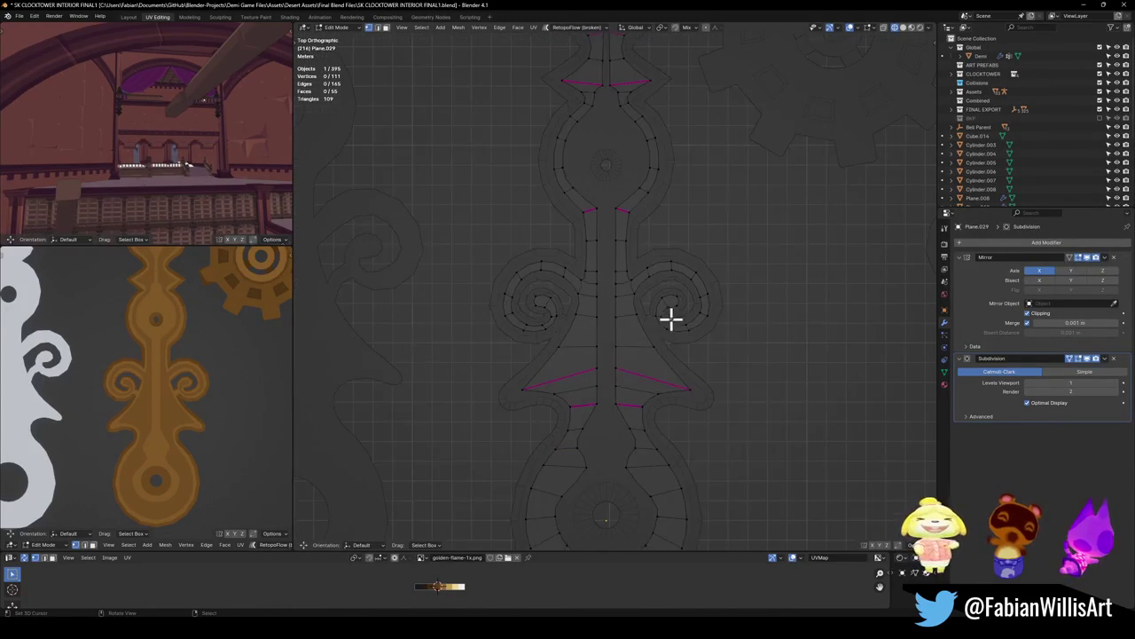
{"action": "scroll", "coordinate": [644, 296], "scroll_direction": "up", "scroll_amount": 5}
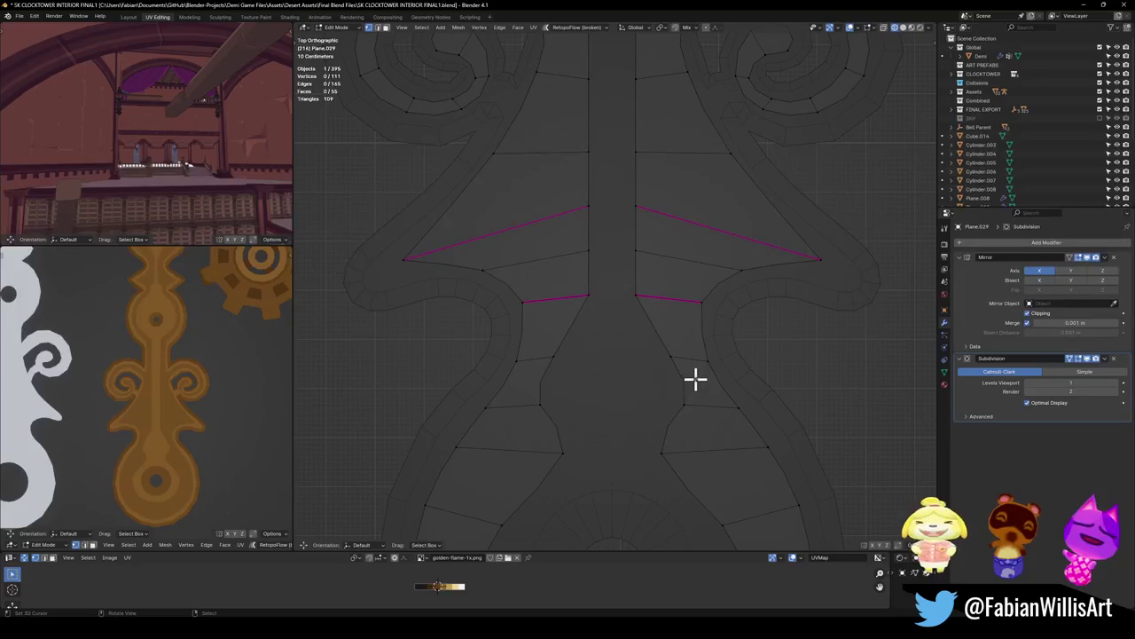
{"action": "left_click", "coordinate": [667, 360]}
{"action": "key", "text": "shift+v"}
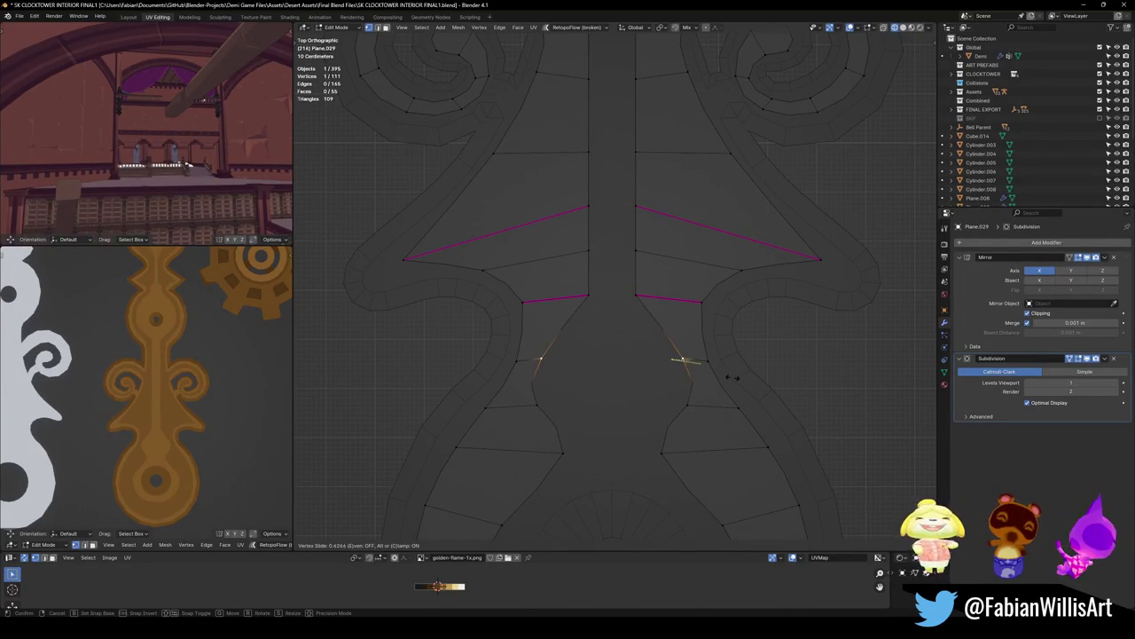
{"action": "left_click", "coordinate": [722, 376]}
Step: Move the vertex beside the bottom bulb into place on the reference outline
{"action": "scroll", "coordinate": [710, 377], "scroll_direction": "down", "scroll_amount": 3}
{"action": "middle_click_drag", "start_coordinate": [719, 458], "coordinate": [705, 387], "text": "shift"}
{"action": "left_click", "coordinate": [680, 341]}
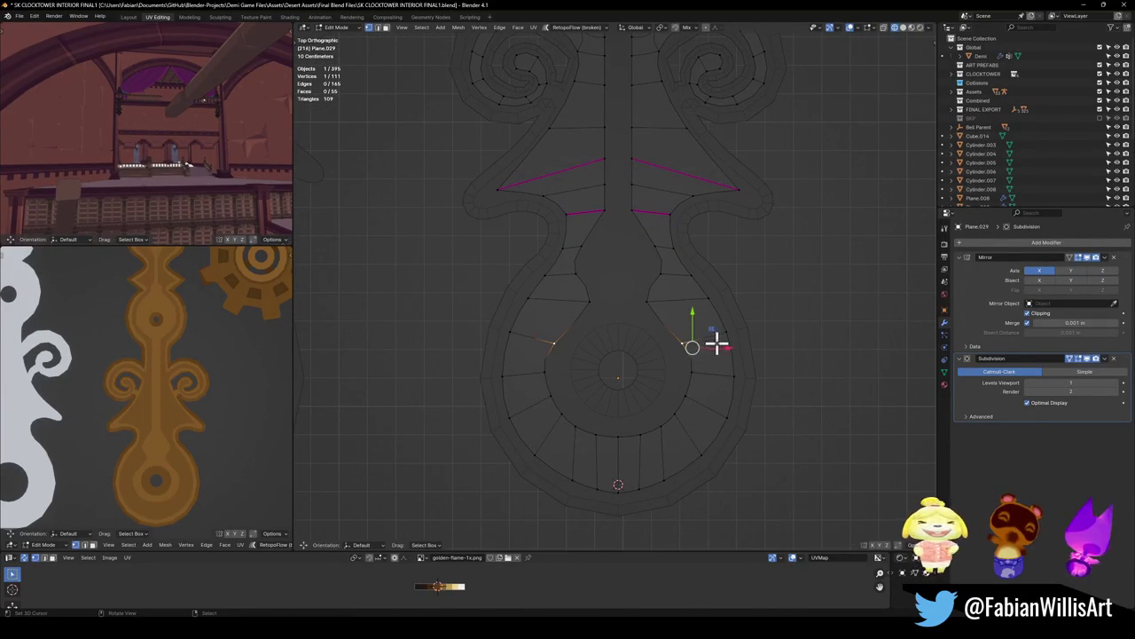
{"action": "key", "text": "g"}
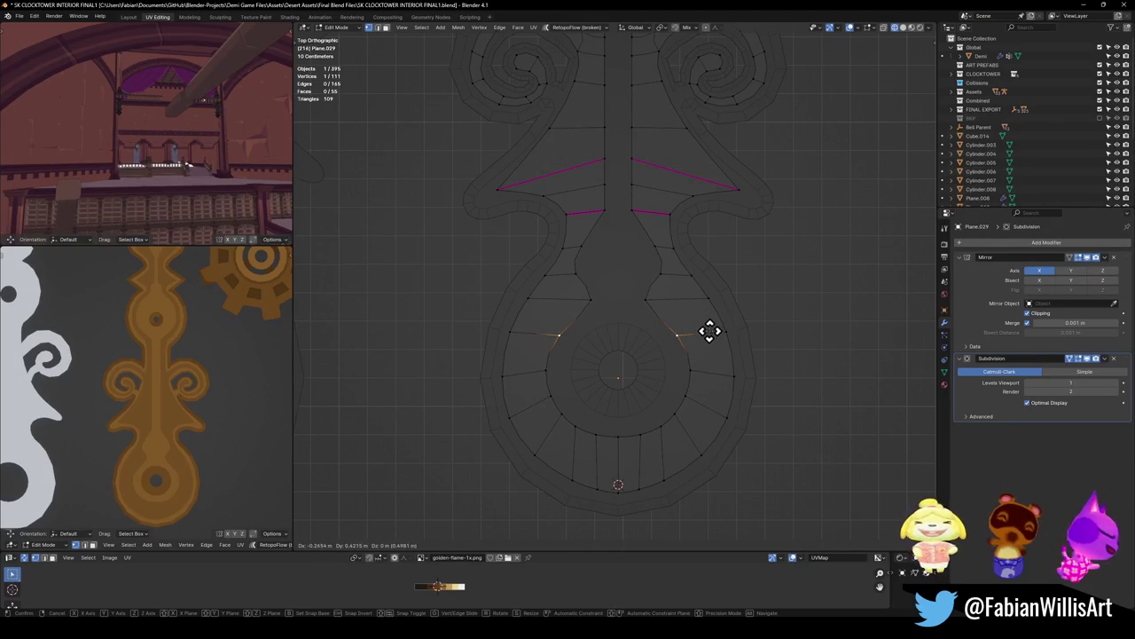
{"action": "left_click", "coordinate": [709, 327]}
Step: Loop cut a new edge above the round bulb and slide its vertex onto the outline
{"action": "key", "text": "ctrl+r"}
{"action": "left_click", "coordinate": [661, 313]}
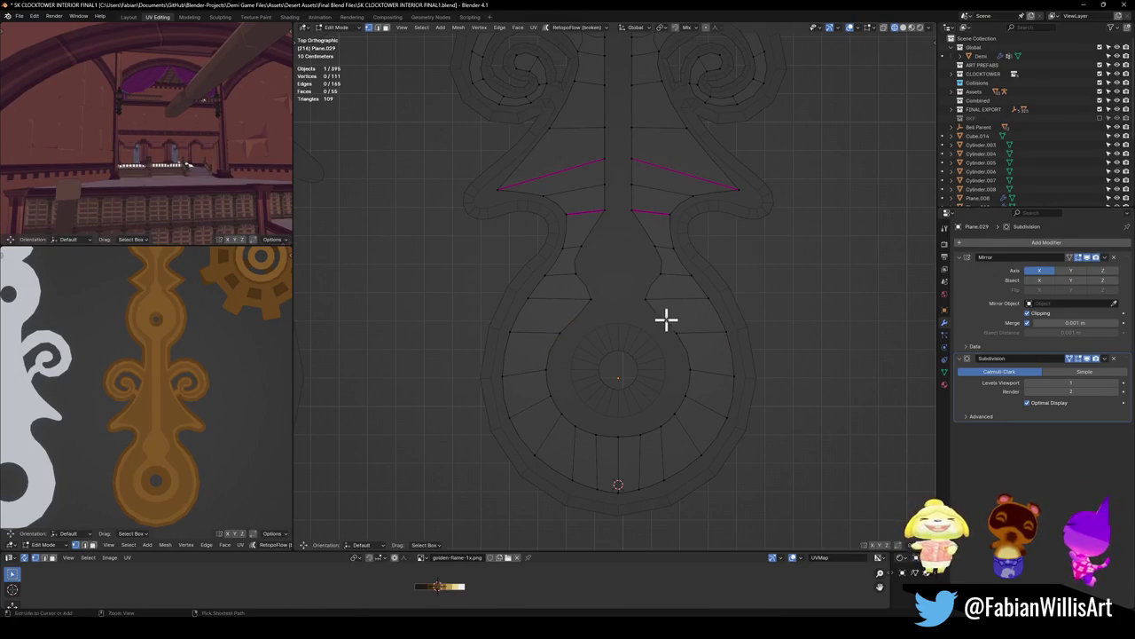
{"action": "left_click", "coordinate": [666, 316]}
{"action": "left_click", "coordinate": [657, 316]}
{"action": "key", "text": "g"}
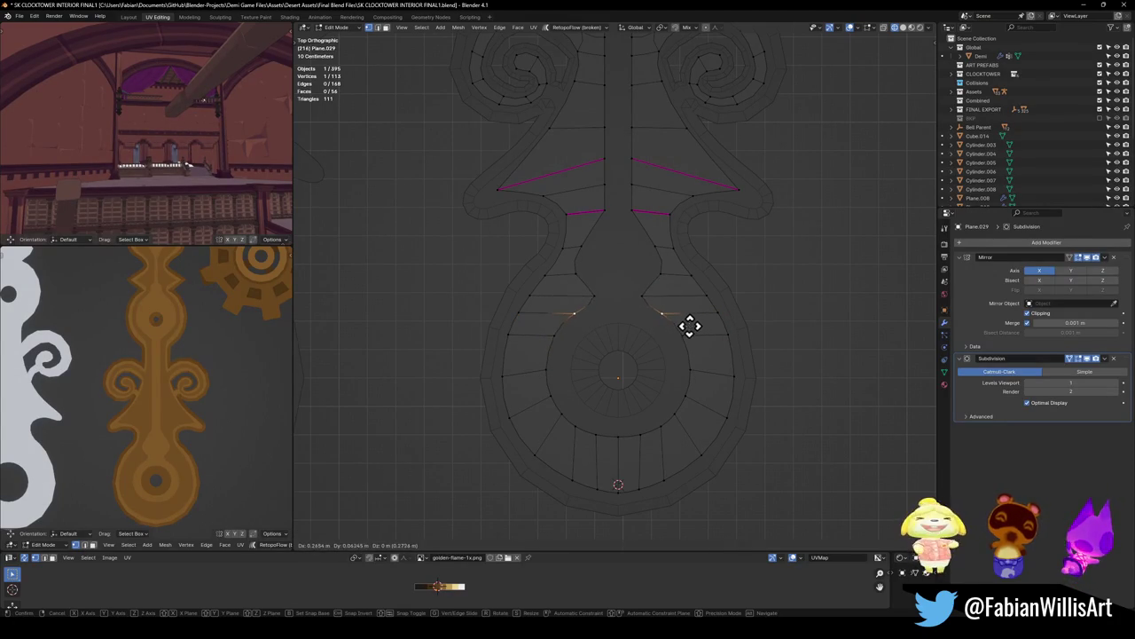
{"action": "left_click", "coordinate": [688, 329]}
{"action": "key", "text": "g"}
{"action": "key", "text": "g"}
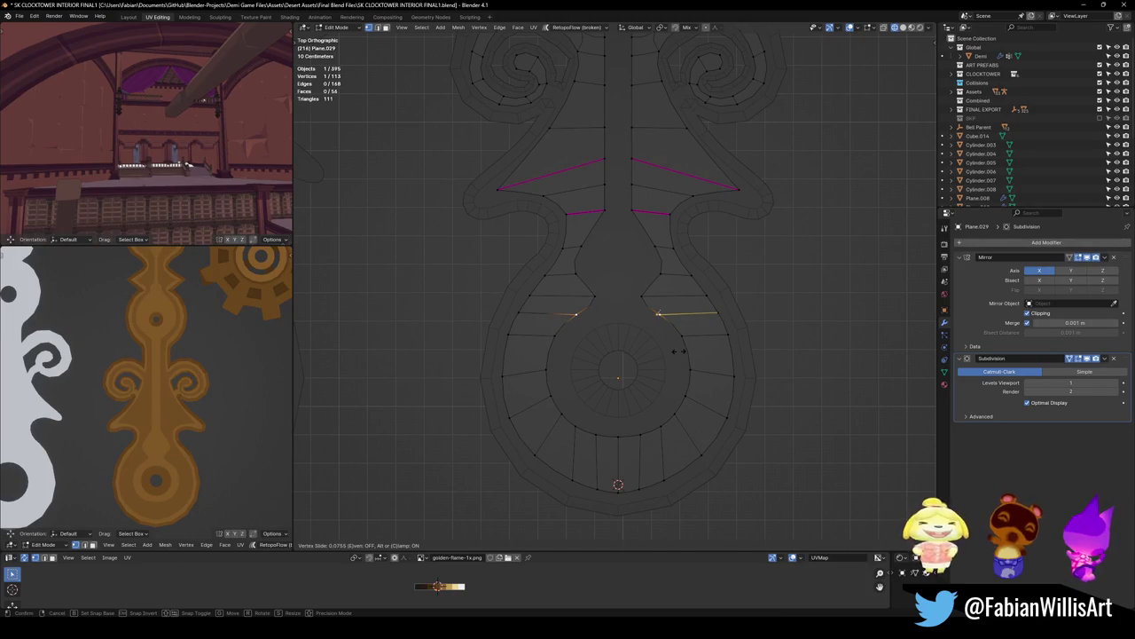
{"action": "left_click", "coordinate": [677, 351]}
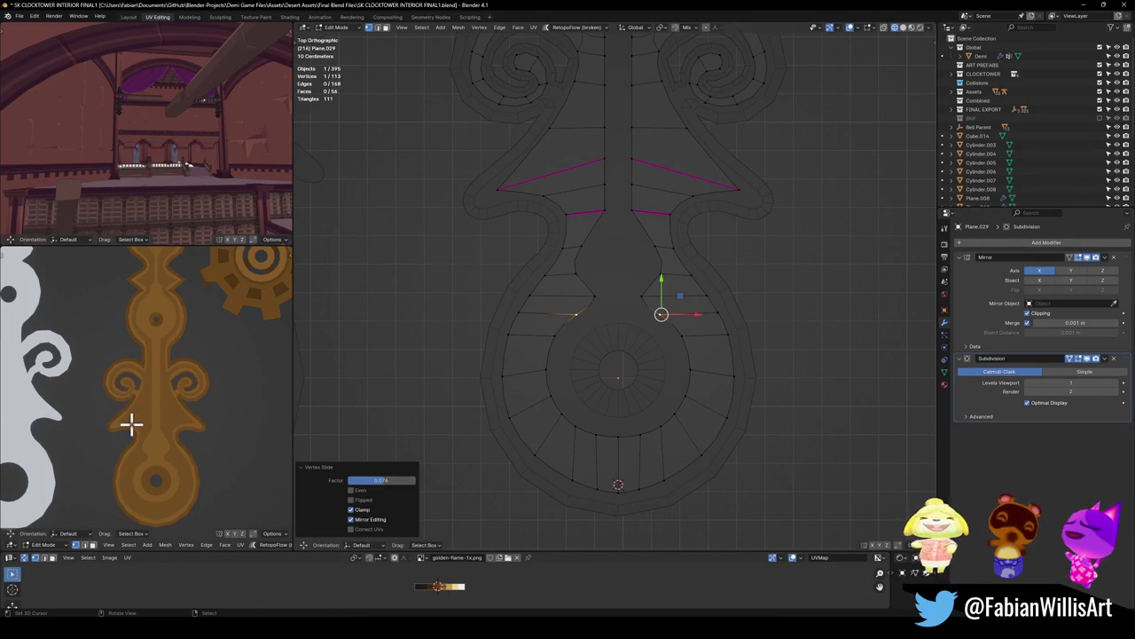
{"action": "scroll", "coordinate": [132, 420], "scroll_direction": "up", "scroll_amount": 2}
{"action": "scroll", "coordinate": [177, 435], "scroll_direction": "up", "scroll_amount": 2}
{"action": "scroll", "coordinate": [184, 452], "scroll_direction": "up", "scroll_amount": 2, "text": "shift"}
{"action": "scroll", "coordinate": [524, 271], "scroll_direction": "up", "scroll_amount": 1, "text": "shift"}
{"action": "scroll", "coordinate": [639, 355], "scroll_direction": "up", "scroll_amount": 4, "text": "shift"}
{"action": "scroll", "coordinate": [611, 359], "scroll_direction": "up", "scroll_amount": 3, "text": "shift"}
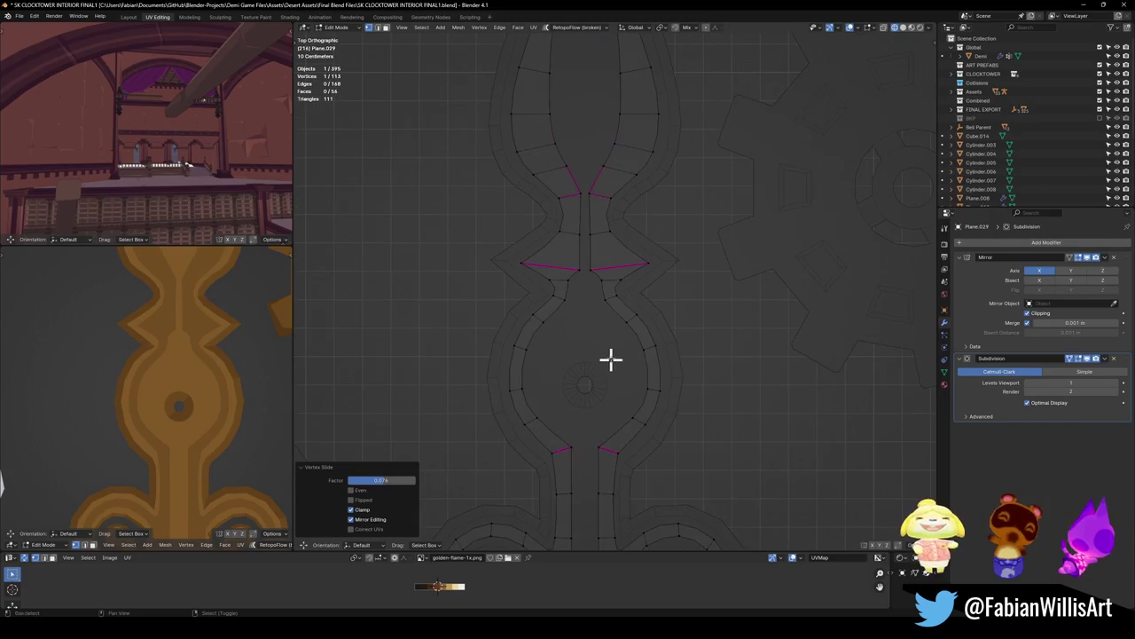
Step: Select the edge path along the middle bulb's side and slide it outward
{"action": "left_click", "coordinate": [617, 432], "text": "ctrl"}
{"action": "left_click", "coordinate": [623, 321], "text": "ctrl"}
{"action": "key", "text": "g"}
{"action": "key", "text": "g"}
{"action": "right_click", "coordinate": [652, 377]}
{"action": "left_click", "coordinate": [643, 391], "text": "ctrl"}
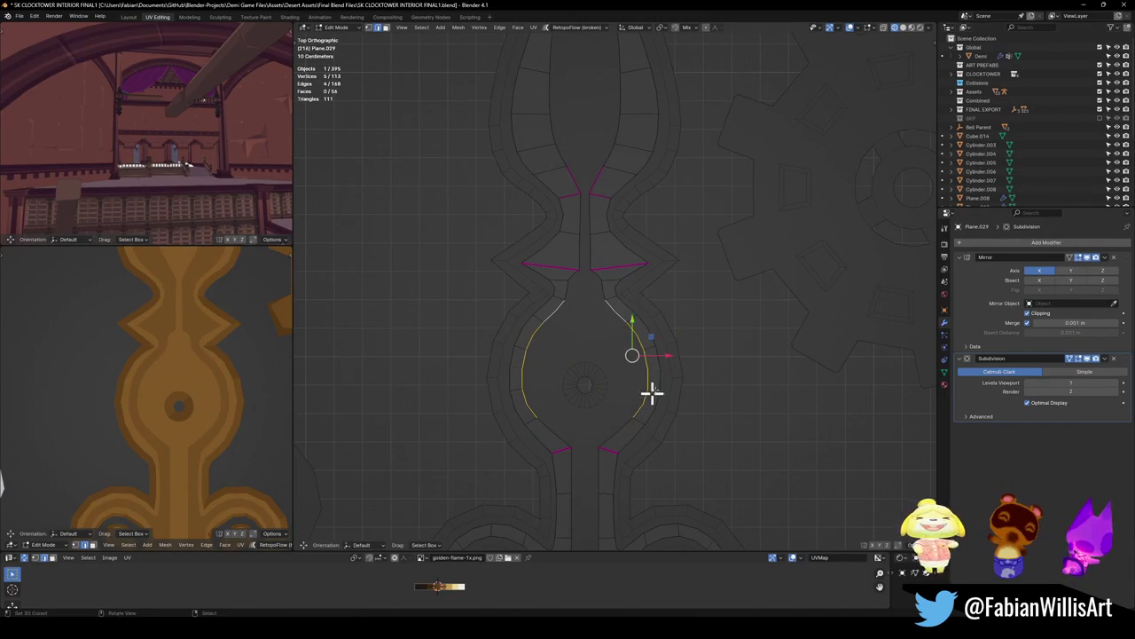
{"action": "key", "text": "g"}
{"action": "key", "text": "g"}
{"action": "right_click", "coordinate": [661, 366]}
{"action": "left_click", "coordinate": [612, 312], "text": "ctrl"}
{"action": "key", "text": "g"}
{"action": "key", "text": "g"}
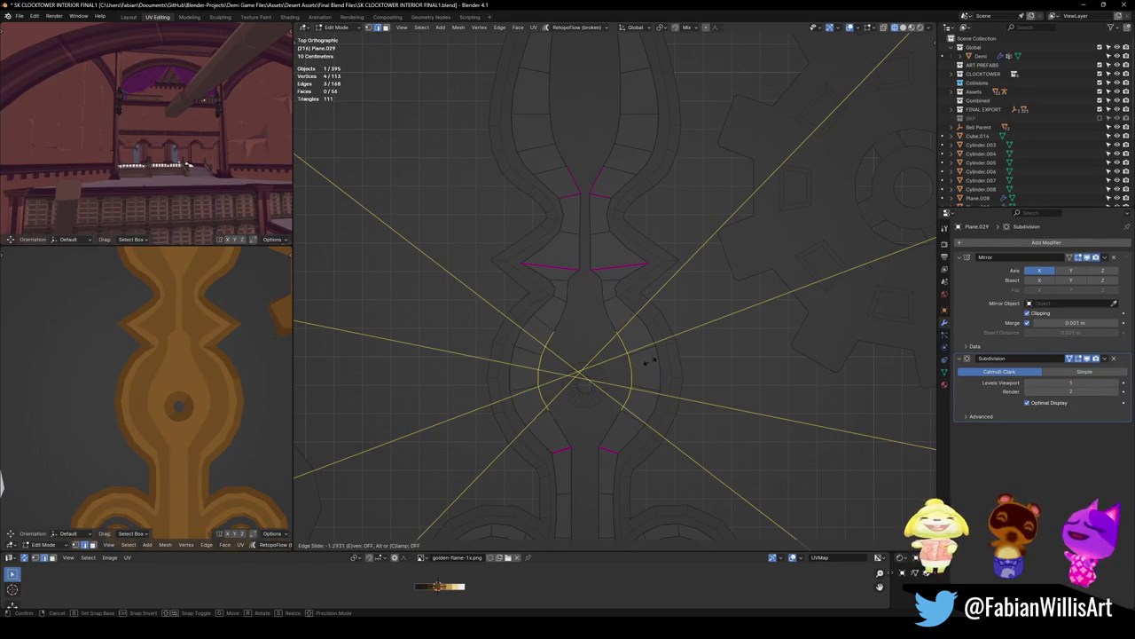
{"action": "left_click", "coordinate": [673, 354]}
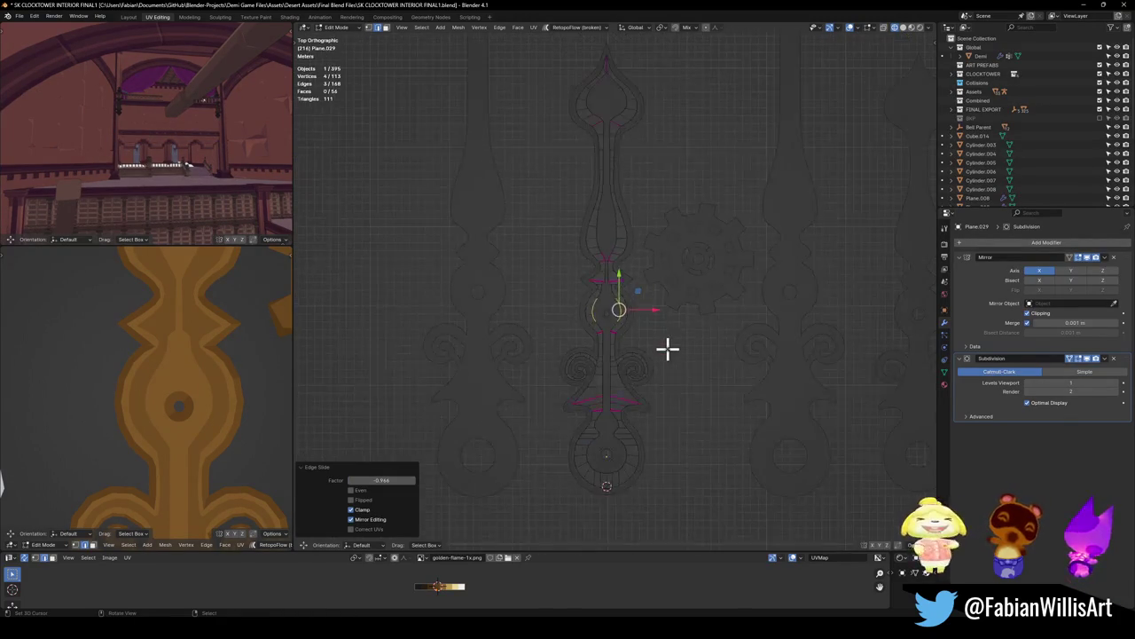
{"action": "scroll", "coordinate": [586, 330], "scroll_direction": "up", "scroll_amount": 3}
{"action": "scroll", "coordinate": [585, 331], "scroll_direction": "up", "scroll_amount": 2}
{"action": "left_click", "coordinate": [585, 332]}
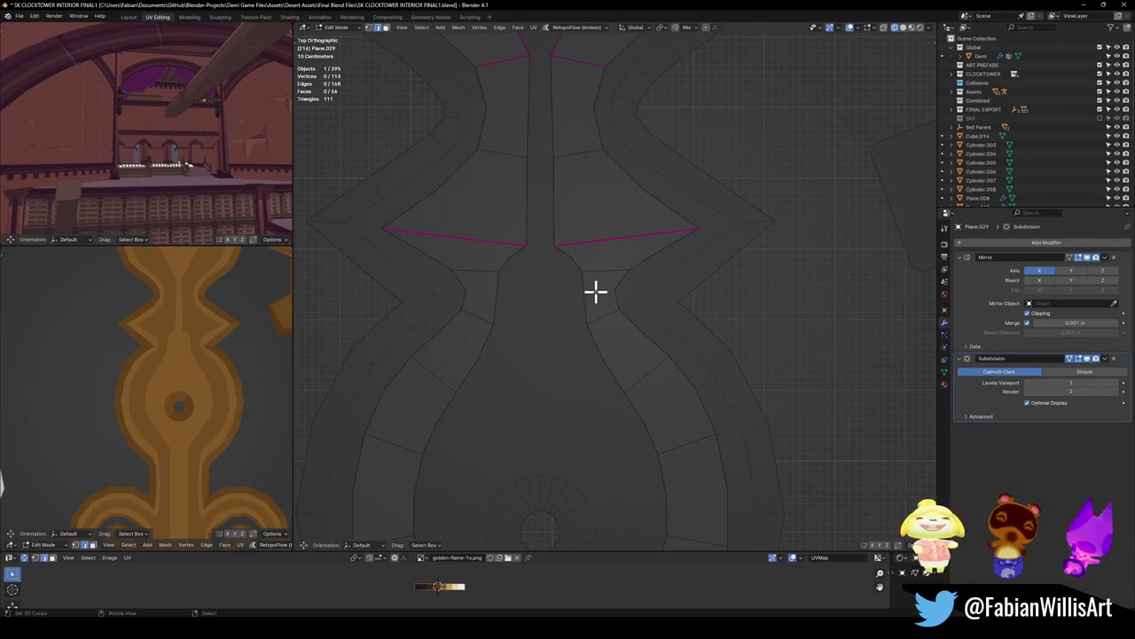
Step: Move the vertex below the creased edge up toward the crease
{"action": "scroll", "coordinate": [621, 365], "scroll_direction": "down", "scroll_amount": 1}
{"action": "scroll", "coordinate": [737, 366], "scroll_direction": "down", "scroll_amount": 5}
{"action": "scroll", "coordinate": [679, 413], "scroll_direction": "up", "scroll_amount": 4}
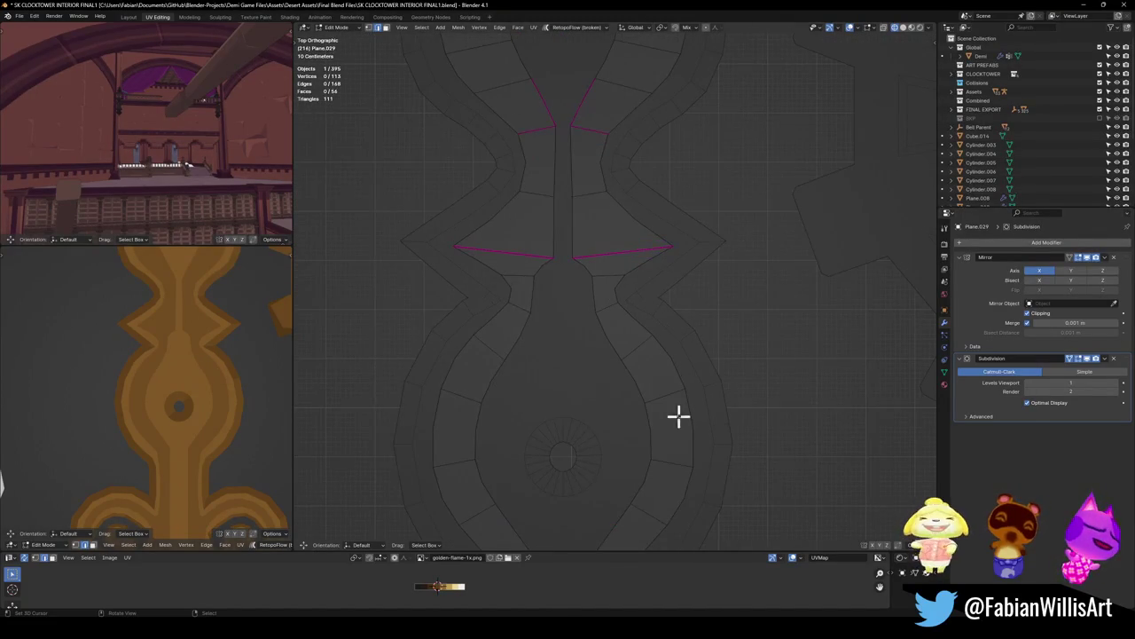
{"action": "left_click", "coordinate": [593, 310]}
{"action": "key", "text": "g"}
{"action": "left_click", "coordinate": [633, 322]}
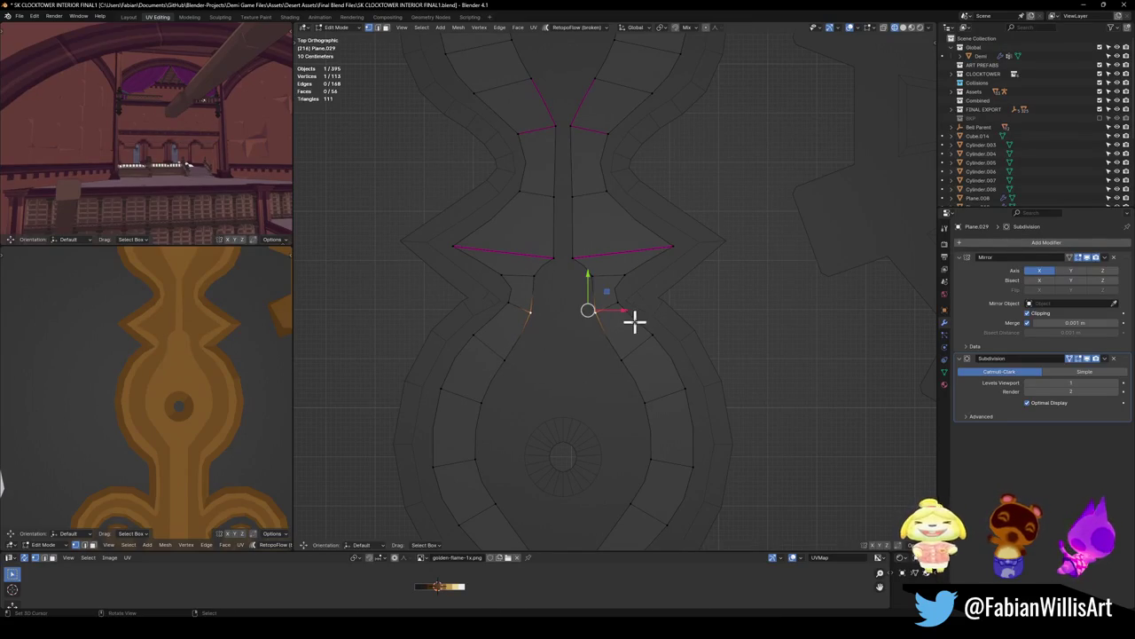
{"action": "left_click_drag", "start_coordinate": [588, 309], "coordinate": [598, 271]}
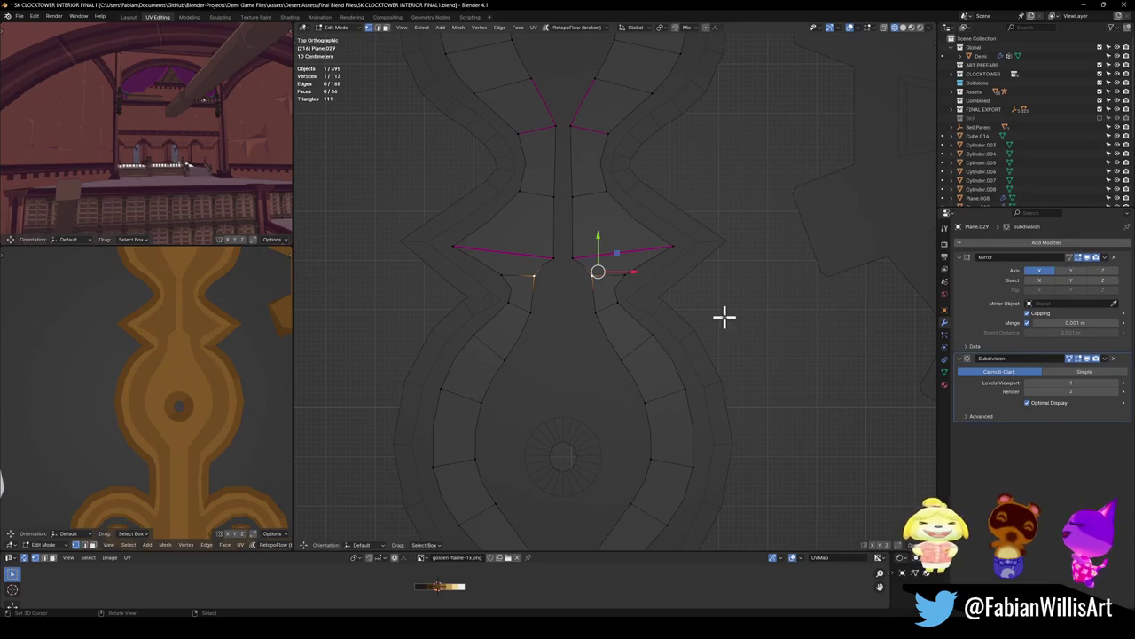
{"action": "scroll", "coordinate": [621, 329], "scroll_direction": "down", "scroll_amount": 2}
{"action": "key", "text": "g"}
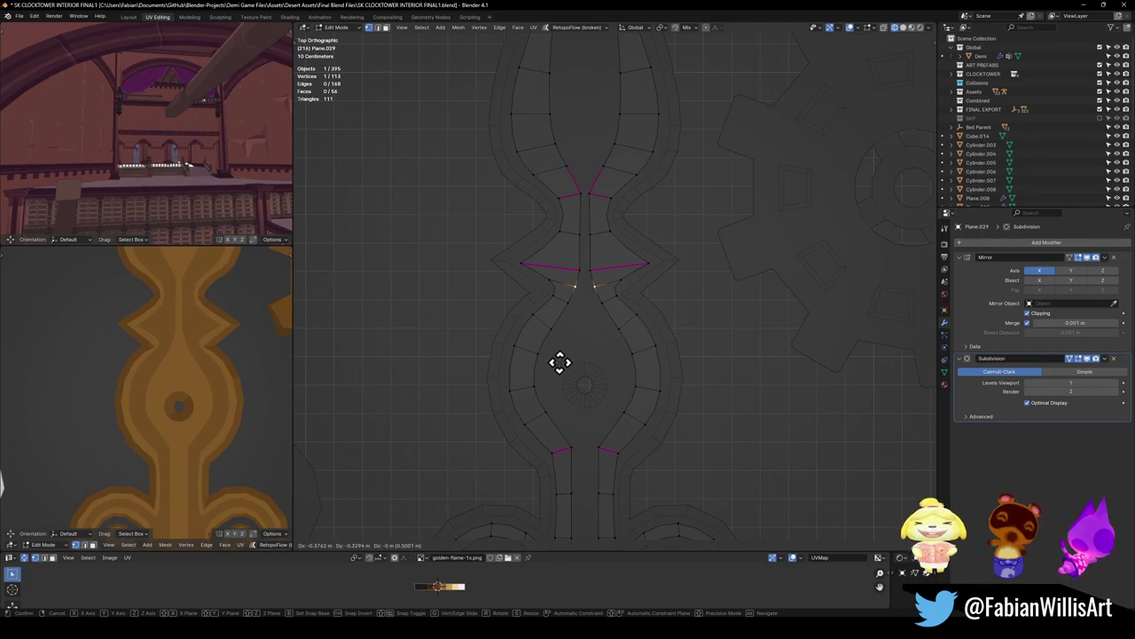
{"action": "left_click", "coordinate": [559, 362]}
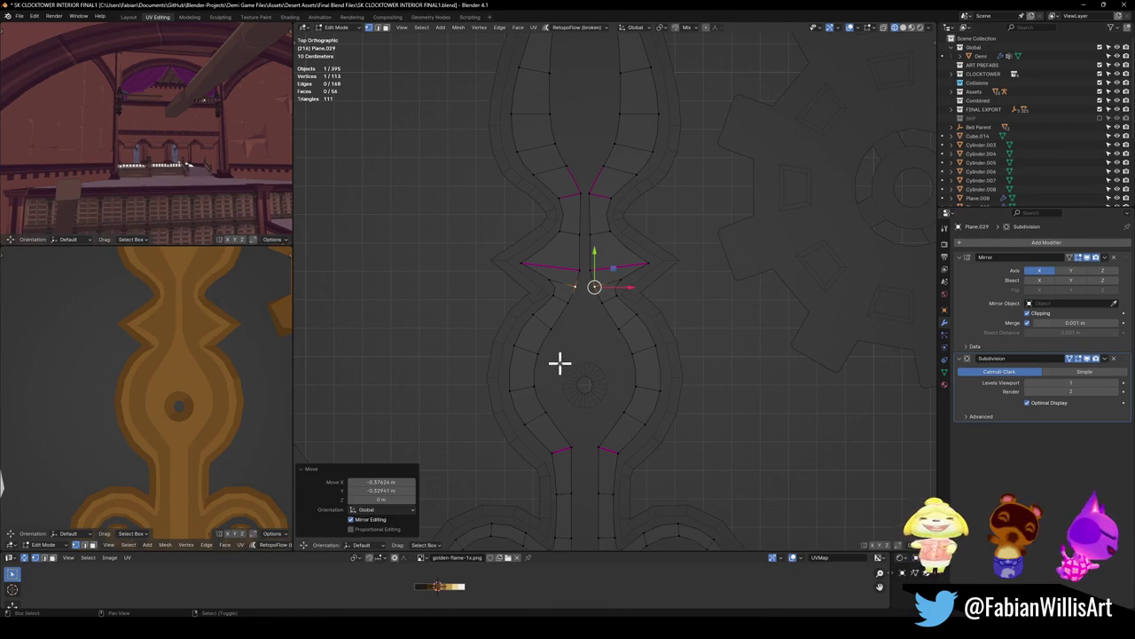
{"action": "left_click", "coordinate": [692, 296]}
Step: Move the vertex under the creased waist edge lower and further inward
{"action": "left_click", "coordinate": [596, 287]}
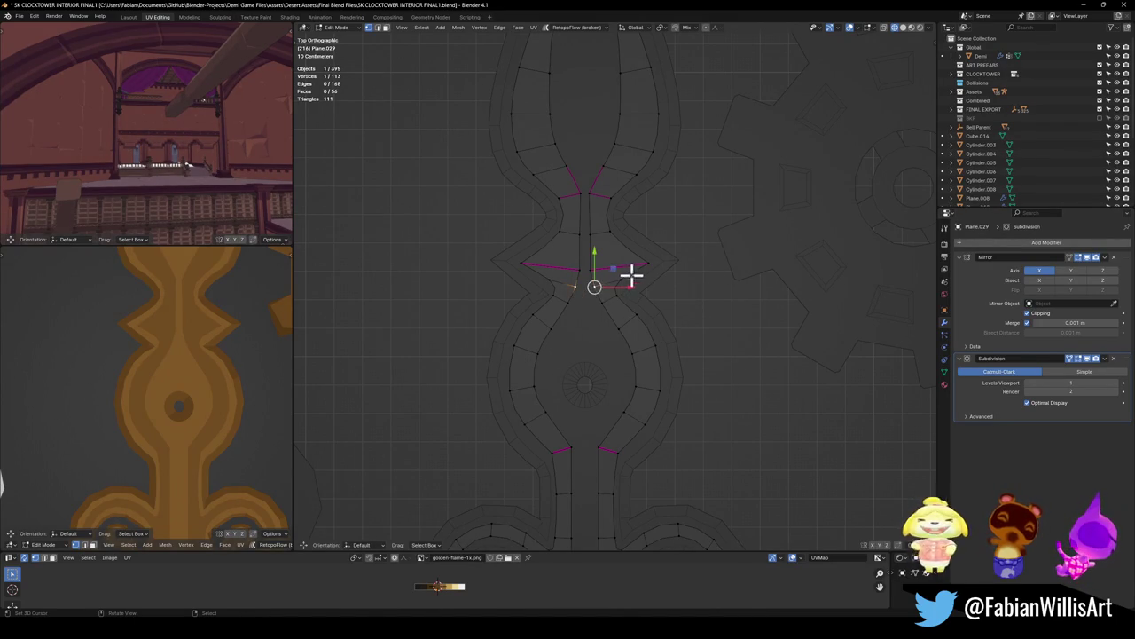
{"action": "key", "text": "g"}
{"action": "right_click", "coordinate": [626, 274]}
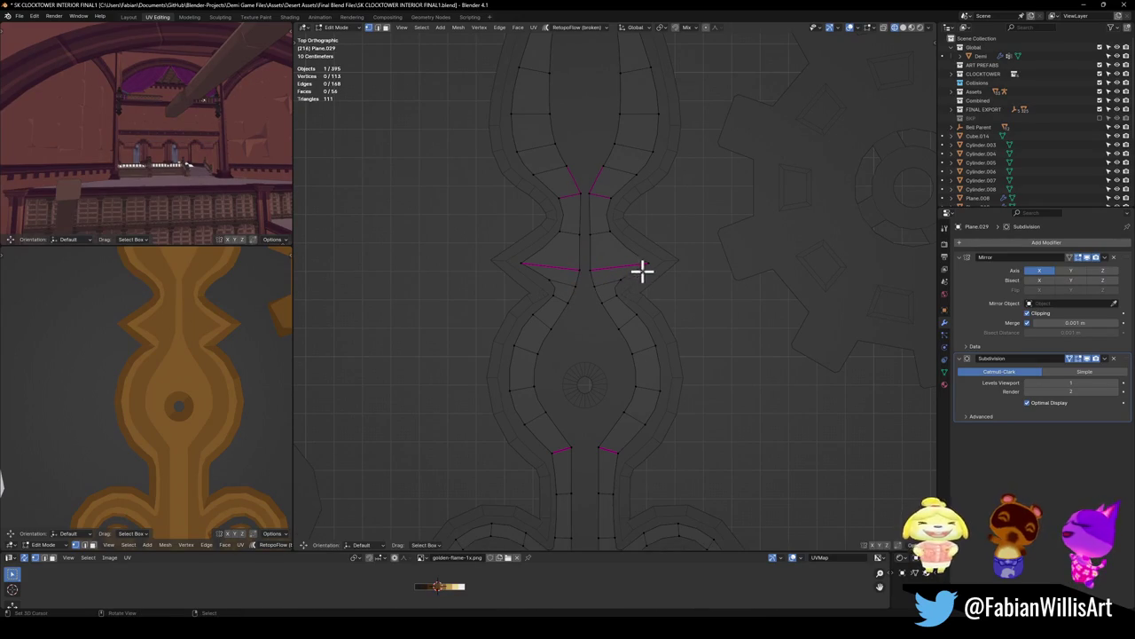
{"action": "scroll", "coordinate": [621, 354], "scroll_direction": "down", "scroll_amount": 4}
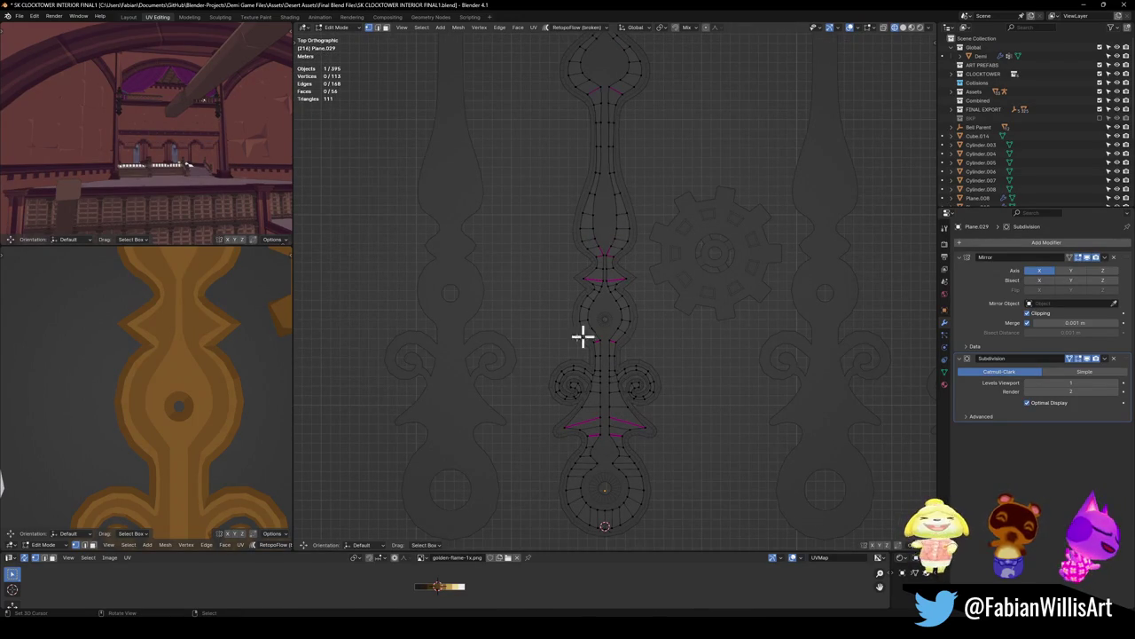
{"action": "scroll", "coordinate": [612, 328], "scroll_direction": "up", "scroll_amount": 4}
{"action": "scroll", "coordinate": [613, 323], "scroll_direction": "up", "scroll_amount": 5}
{"action": "scroll", "coordinate": [623, 320], "scroll_direction": "down", "scroll_amount": 4}
{"action": "left_click", "coordinate": [584, 288]}
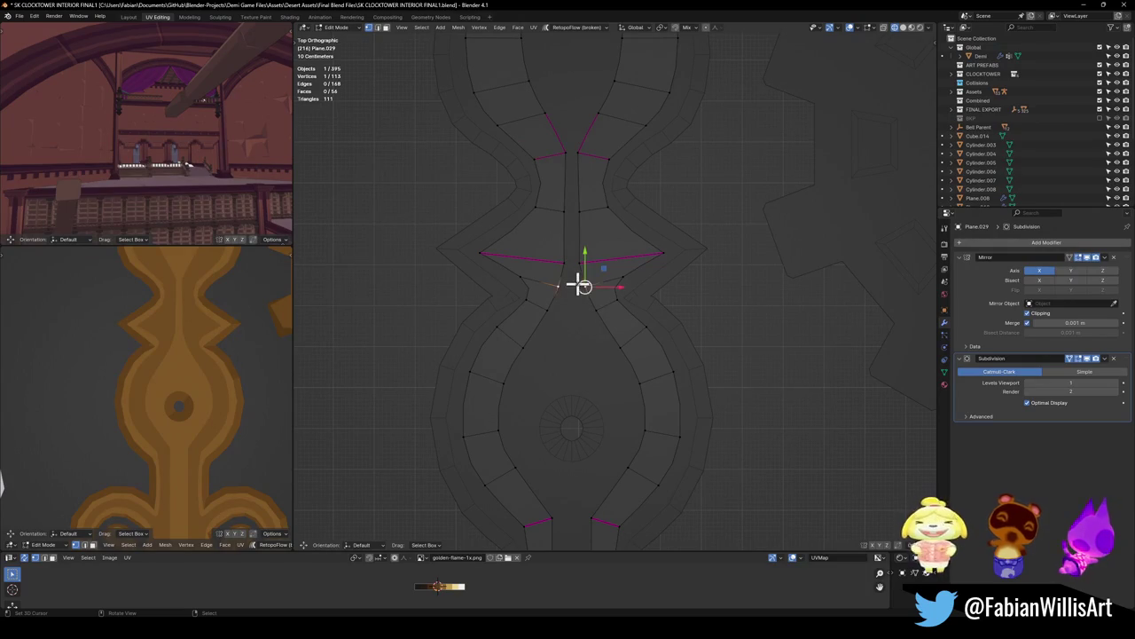
{"action": "key", "text": "g"}
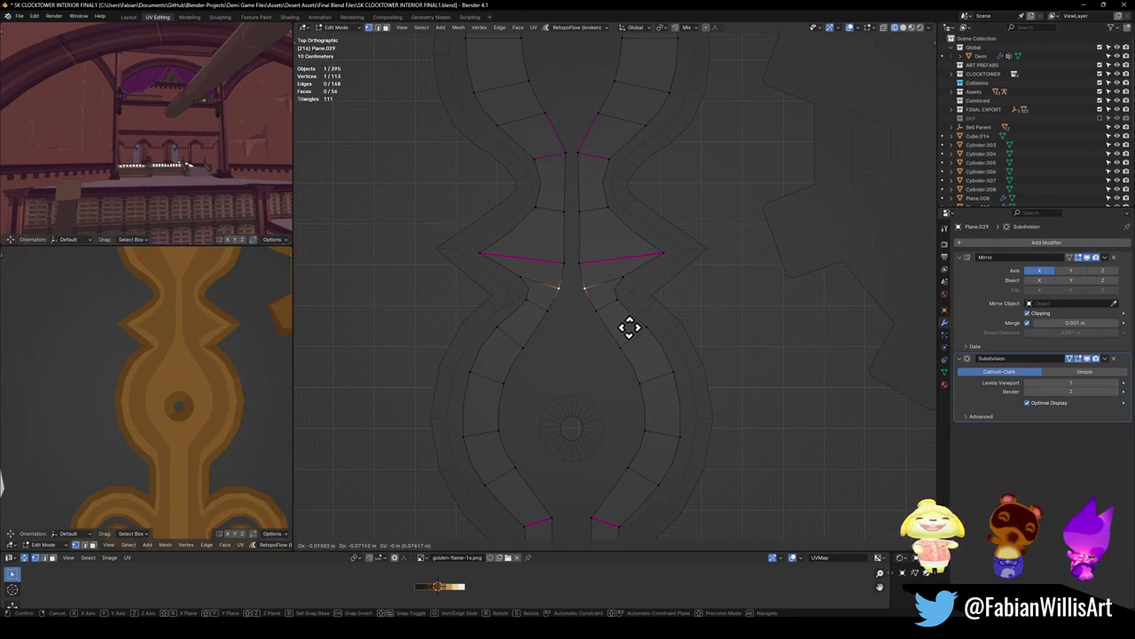
{"action": "left_click", "coordinate": [628, 327]}
Step: Pan the view over the flame tip and save the file
{"action": "scroll", "coordinate": [673, 307], "scroll_direction": "down", "scroll_amount": 5}
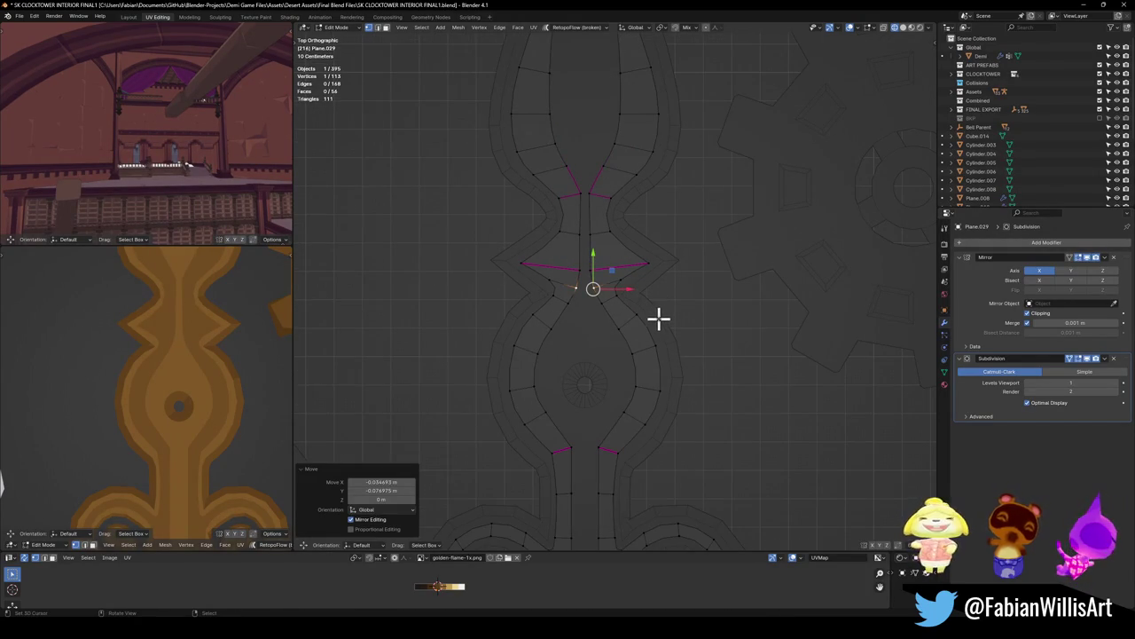
{"action": "scroll", "coordinate": [644, 319], "scroll_direction": "down", "scroll_amount": 1}
{"action": "scroll", "coordinate": [145, 395], "scroll_direction": "down", "scroll_amount": 5}
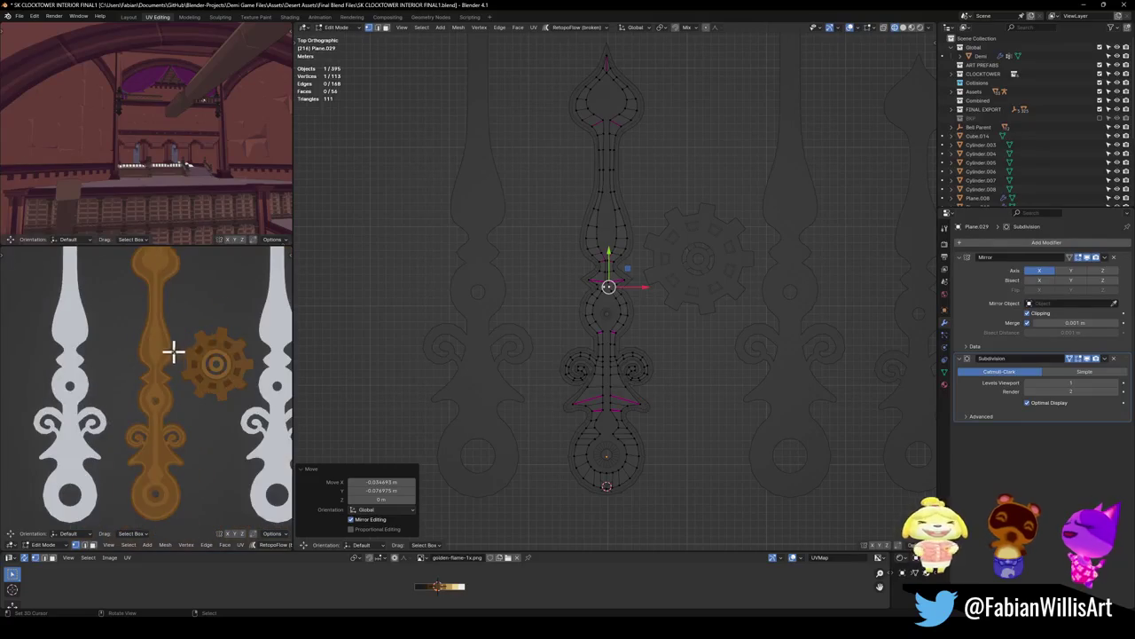
{"action": "scroll", "coordinate": [189, 349], "scroll_direction": "up", "scroll_amount": 2}
{"action": "scroll", "coordinate": [647, 266], "scroll_direction": "up", "scroll_amount": 3, "text": "shift"}
{"action": "scroll", "coordinate": [621, 213], "scroll_direction": "up", "scroll_amount": 3, "text": "shift"}
{"action": "scroll", "coordinate": [630, 232], "scroll_direction": "up", "scroll_amount": 7}
{"action": "middle_click_drag", "start_coordinate": [629, 238], "coordinate": [624, 296], "text": "shift"}
{"action": "key", "text": "ctrl+s"}
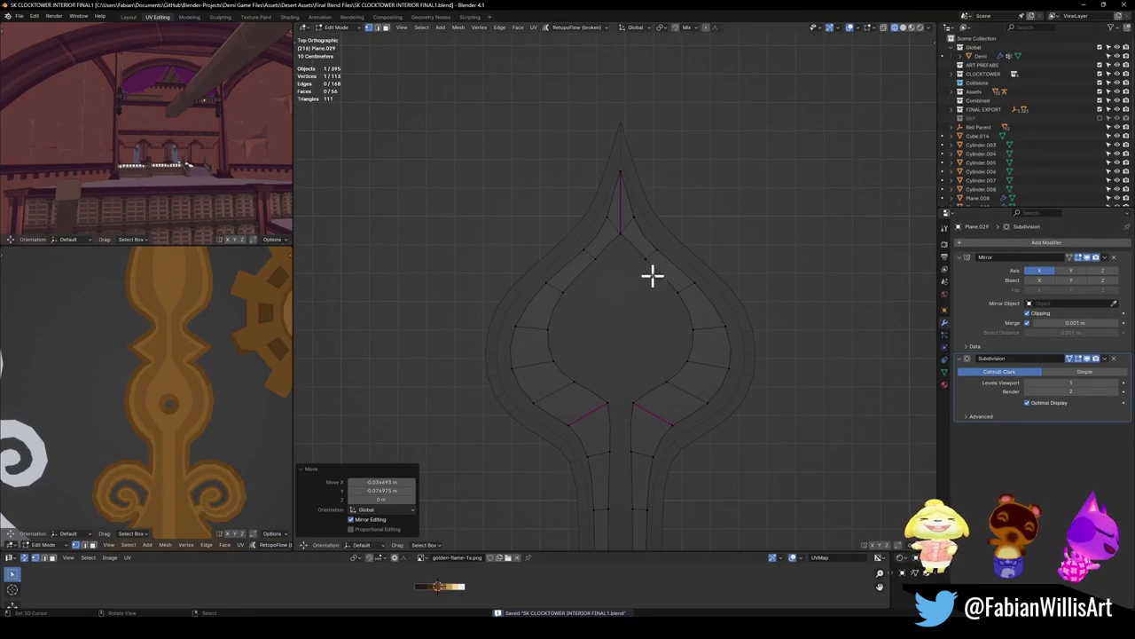
Step: Check the flame tip vertex, leave it unchanged, and bring the reference clock hands into view
{"action": "left_click", "coordinate": [653, 253]}
{"action": "left_click", "coordinate": [656, 250]}
{"action": "key", "text": "g"}
{"action": "right_click", "coordinate": [703, 247]}
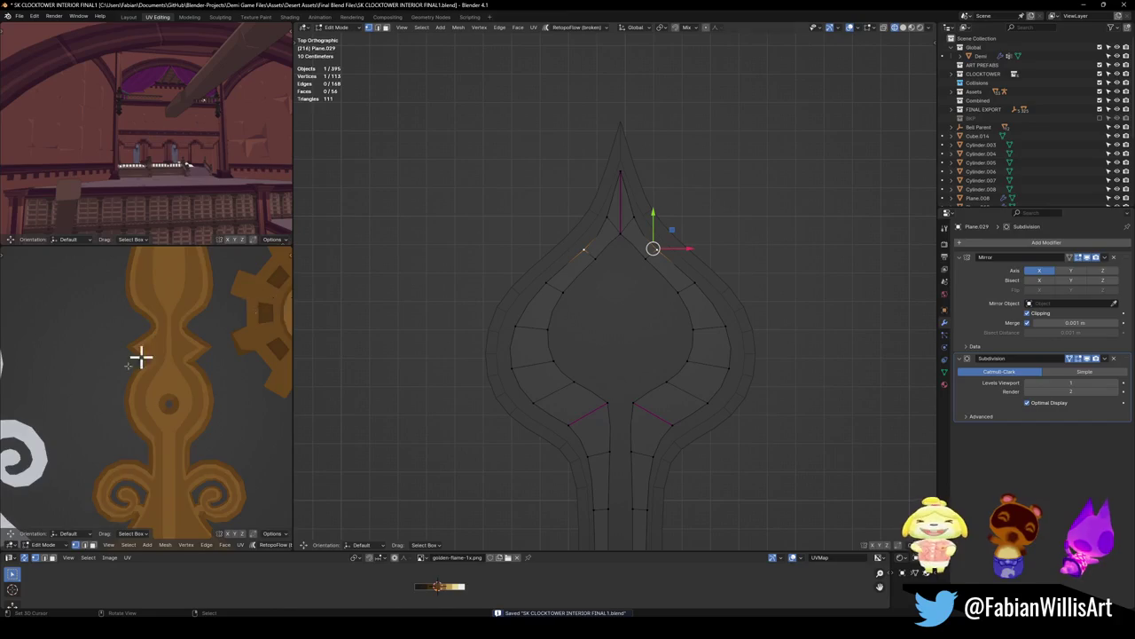
{"action": "scroll", "coordinate": [165, 355], "scroll_direction": "down", "scroll_amount": 2}
{"action": "middle_click_drag", "start_coordinate": [191, 380], "coordinate": [204, 339]}
{"action": "scroll", "coordinate": [591, 345], "scroll_direction": "down", "scroll_amount": 5}
{"action": "scroll", "coordinate": [604, 317], "scroll_direction": "up", "scroll_amount": 2}
{"action": "scroll", "coordinate": [645, 417], "scroll_direction": "up", "scroll_amount": 4}
{"action": "scroll", "coordinate": [614, 319], "scroll_direction": "up", "scroll_amount": 2}
{"action": "scroll", "coordinate": [630, 333], "scroll_direction": "up", "scroll_amount": 3}
{"action": "scroll", "coordinate": [639, 322], "scroll_direction": "up", "scroll_amount": 3}
Step: Move the inner arc vertices of the middle bulge onto the reference outline
{"action": "left_click", "coordinate": [652, 252]}
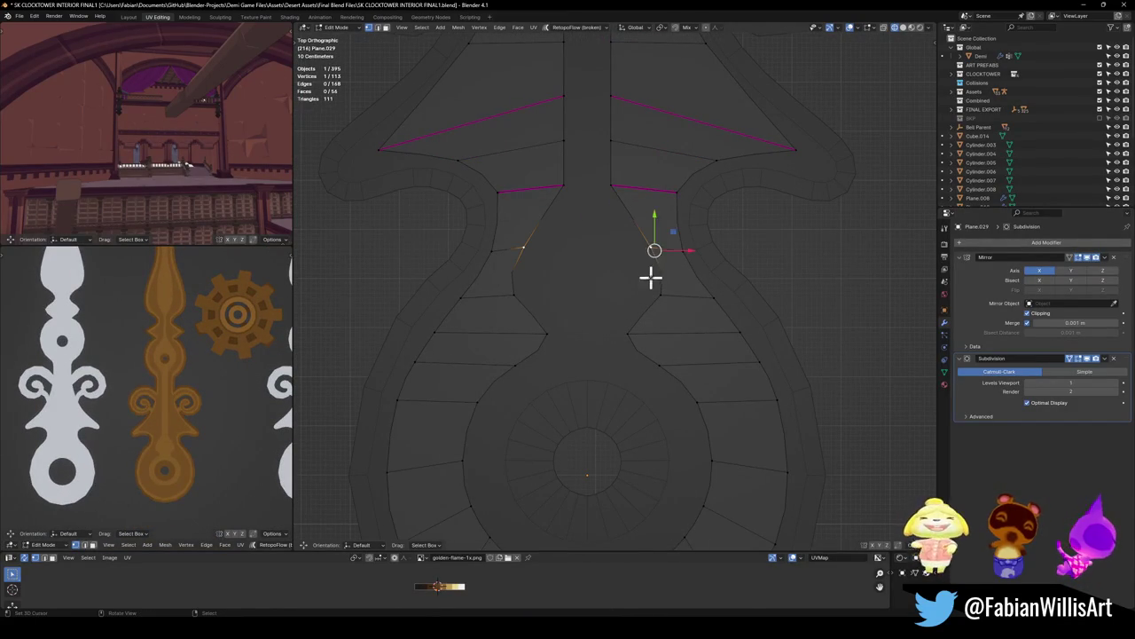
{"action": "key", "text": "g"}
{"action": "key", "text": "Escape"}
{"action": "mouse_move", "coordinate": [639, 165]}
{"action": "middle_mouse_down", "text": "shift"}
{"action": "mouse_move", "coordinate": [608, 233]}
{"action": "mouse_move", "coordinate": [588, 195]}
{"action": "mouse_move", "coordinate": [601, 383]}
{"action": "middle_mouse_up", "text": "shift"}
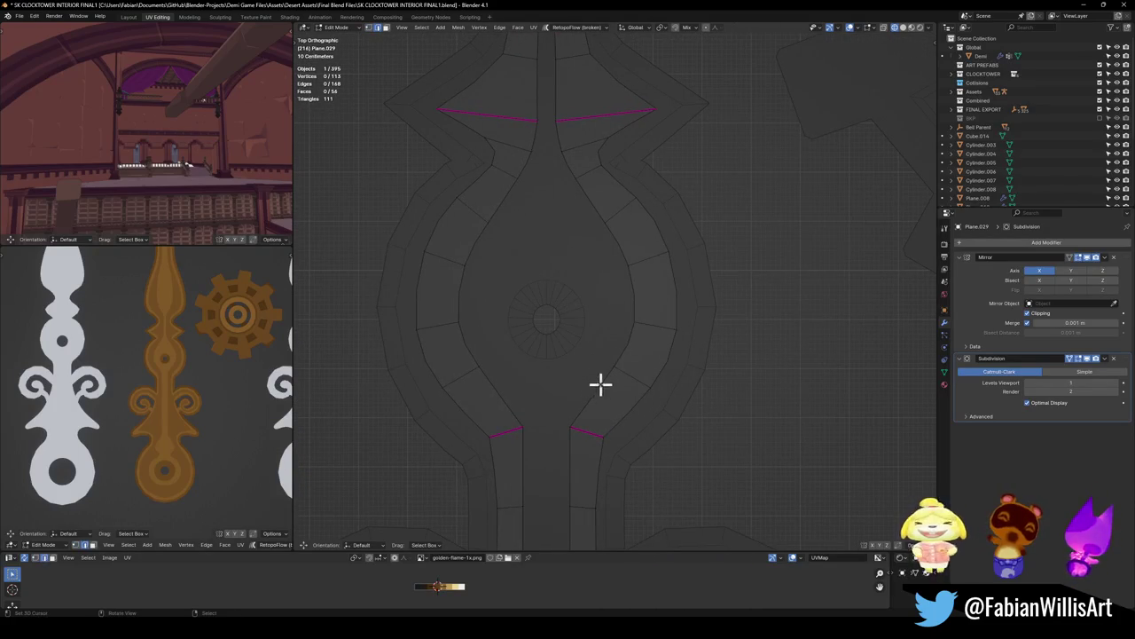
{"action": "left_click", "coordinate": [630, 266], "text": "shift"}
{"action": "key", "text": "g"}
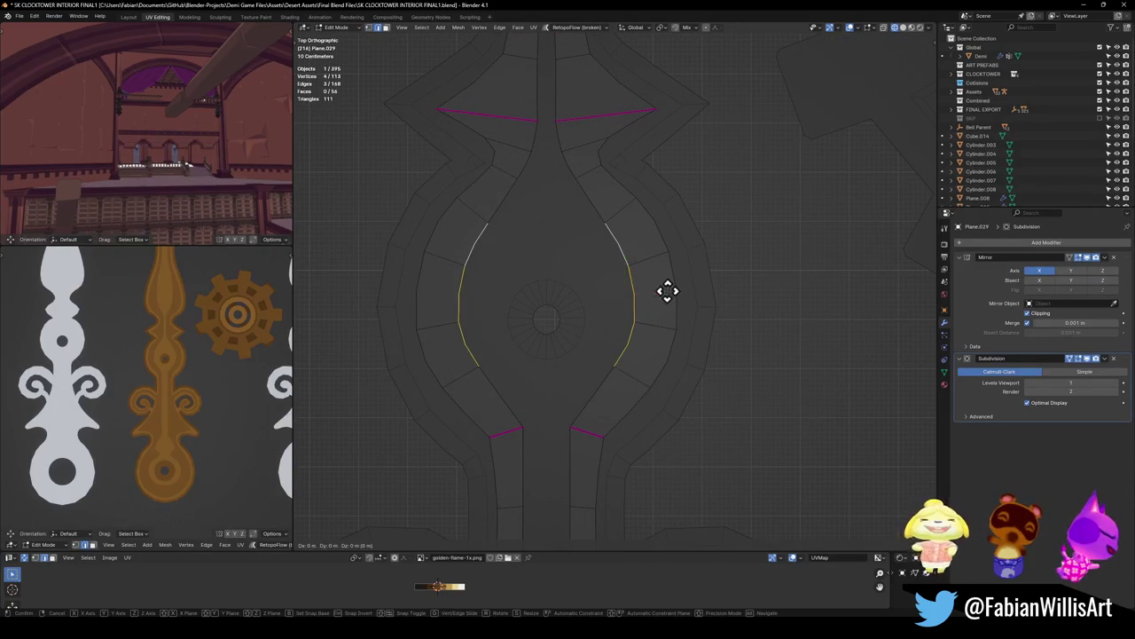
{"action": "left_click", "coordinate": [583, 297]}
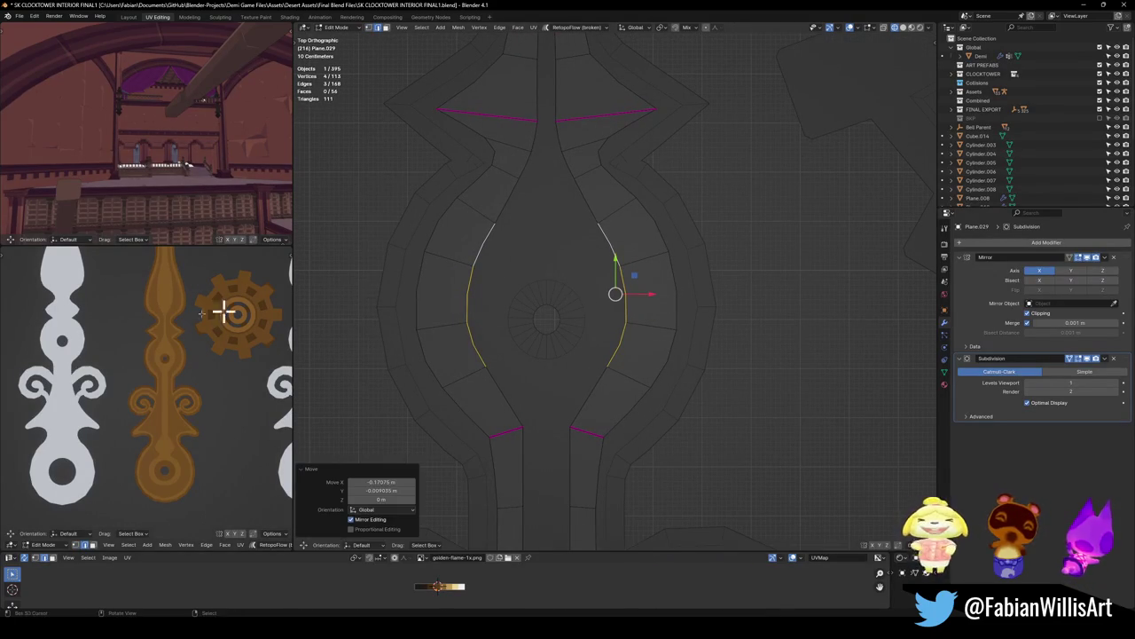
{"action": "scroll", "coordinate": [589, 211], "scroll_direction": "up", "scroll_amount": 5, "text": "shift"}
{"action": "scroll", "coordinate": [552, 372], "scroll_direction": "up", "scroll_amount": 4, "text": "shift"}
{"action": "scroll", "coordinate": [556, 396], "scroll_direction": "up", "scroll_amount": 4, "text": "shift"}
{"action": "scroll", "coordinate": [572, 355], "scroll_direction": "up", "scroll_amount": 3, "text": "shift"}
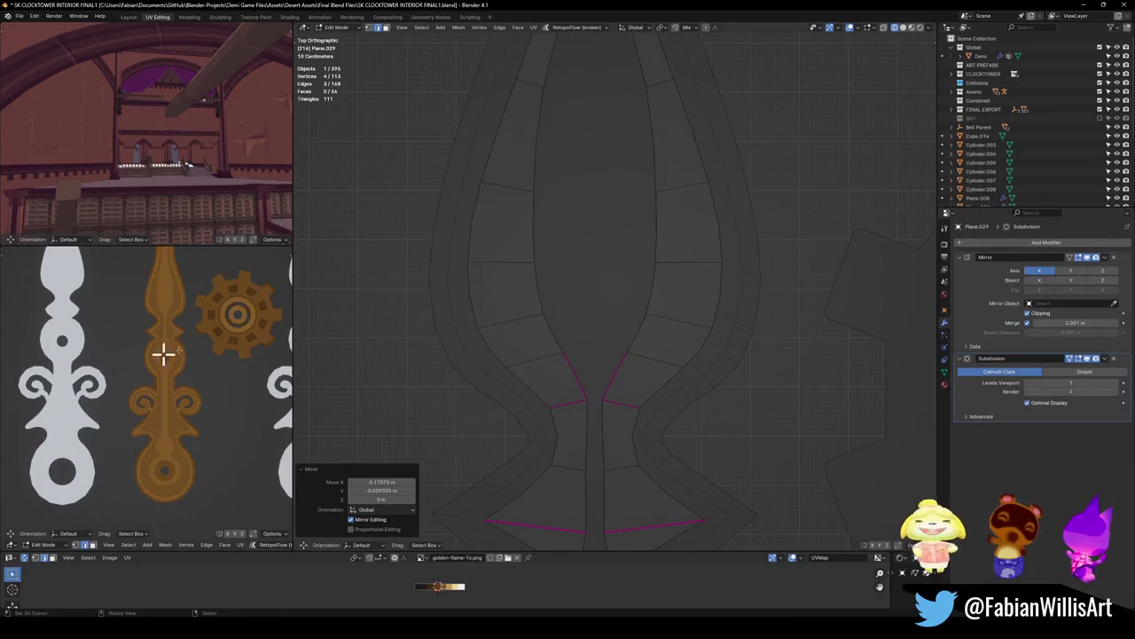
{"action": "scroll", "coordinate": [621, 266], "scroll_direction": "down", "scroll_amount": 5}
{"action": "scroll", "coordinate": [656, 381], "scroll_direction": "down", "scroll_amount": 2, "text": "shift"}
{"action": "scroll", "coordinate": [656, 359], "scroll_direction": "up", "scroll_amount": 6}
{"action": "scroll", "coordinate": [631, 326], "scroll_direction": "up", "scroll_amount": 2, "text": "shift"}
Step: Vertex-slide the waist centre vertex along its edge to follow the reference
{"action": "left_click", "coordinate": [632, 327]}
{"action": "key", "text": "g"}
{"action": "key", "text": "g"}
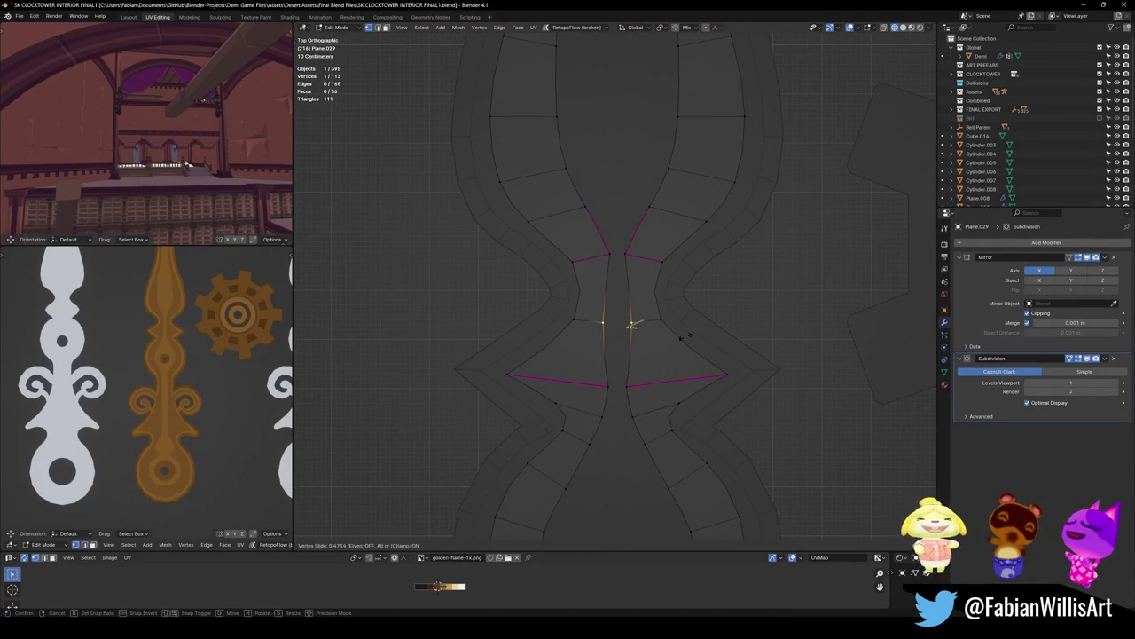
{"action": "left_click", "coordinate": [633, 325]}
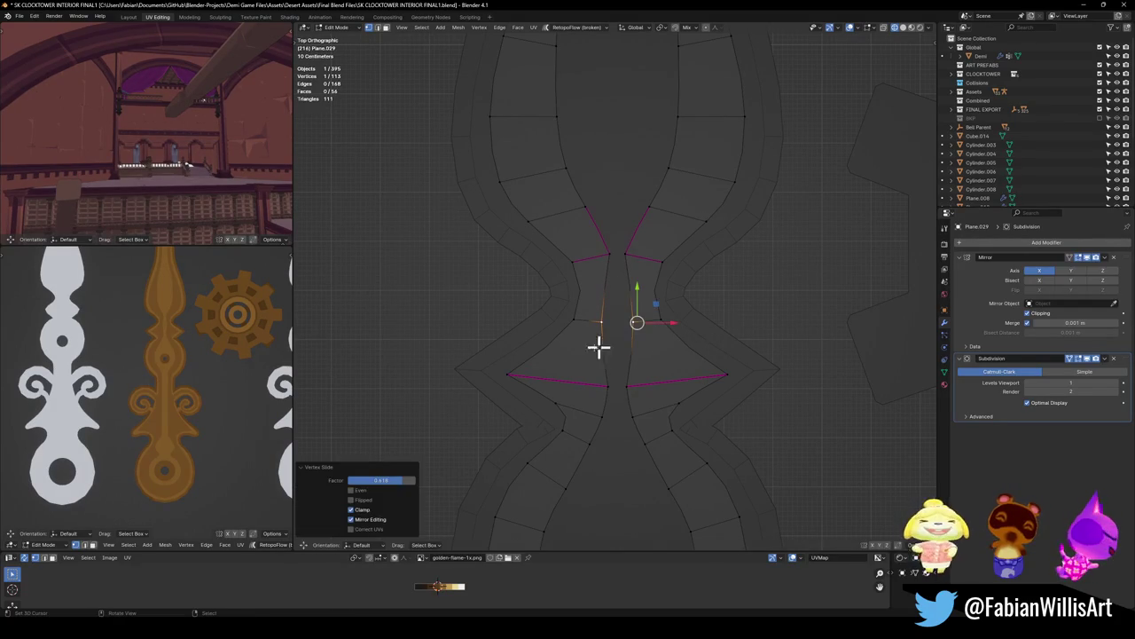
{"action": "middle_click_drag", "start_coordinate": [180, 343], "coordinate": [178, 407]}
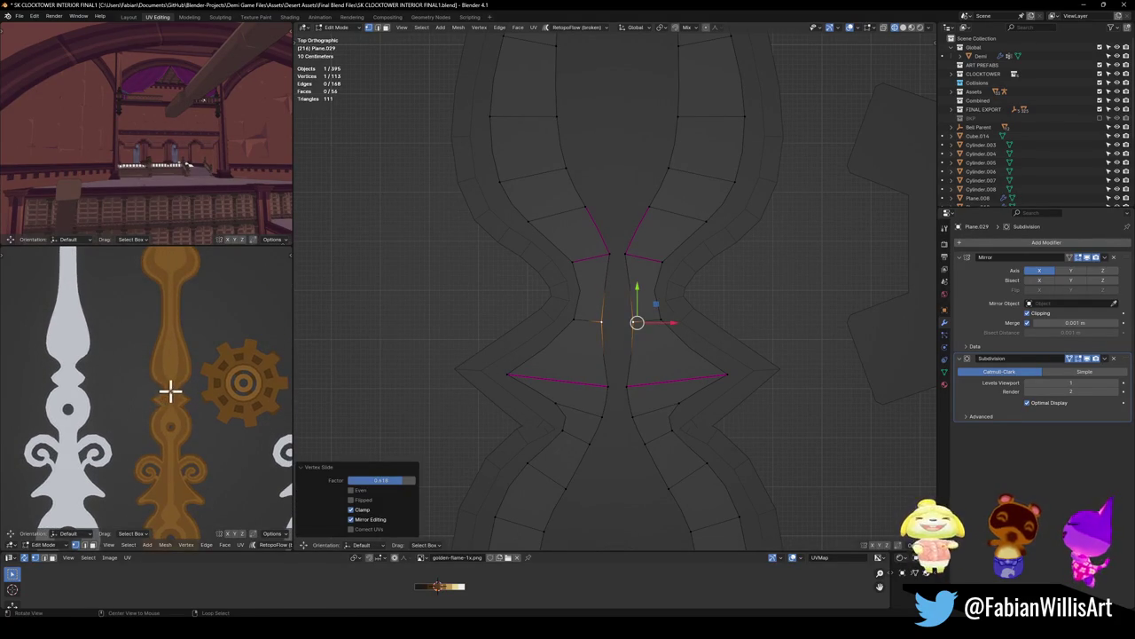
{"action": "scroll", "coordinate": [191, 390], "scroll_direction": "up", "scroll_amount": 1}
{"action": "scroll", "coordinate": [212, 388], "scroll_direction": "up", "scroll_amount": 4}
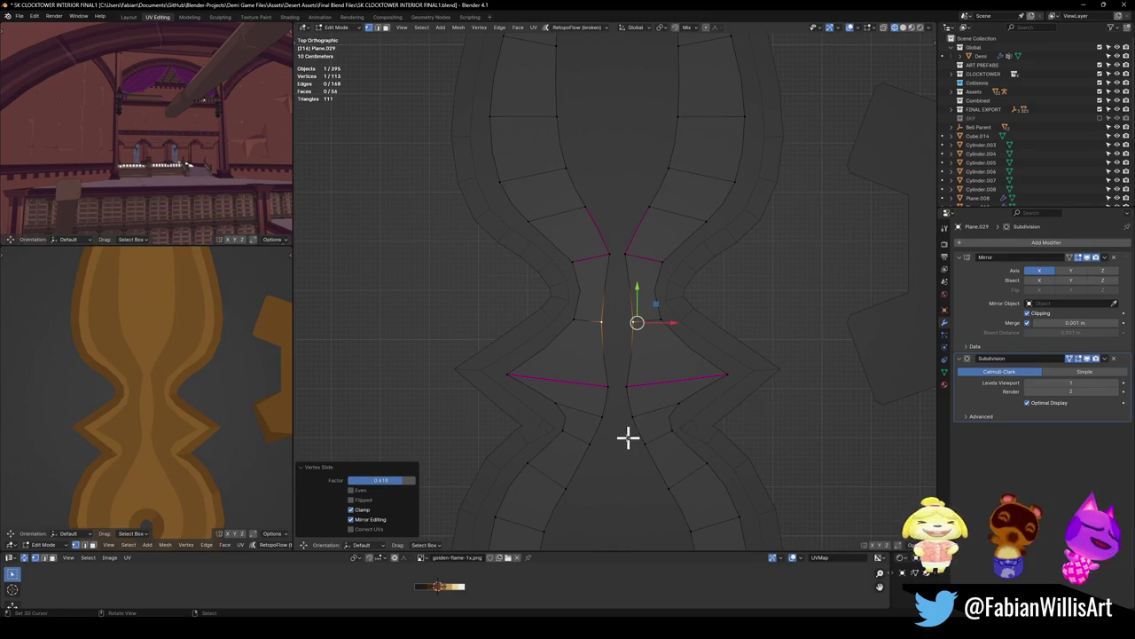
{"action": "scroll", "coordinate": [682, 358], "scroll_direction": "down", "scroll_amount": 5}
{"action": "scroll", "coordinate": [601, 381], "scroll_direction": "up", "scroll_amount": 3}
{"action": "scroll", "coordinate": [629, 408], "scroll_direction": "up", "scroll_amount": 1}
{"action": "scroll", "coordinate": [683, 357], "scroll_direction": "up", "scroll_amount": 2}
Step: Move the two waist notch vertices outward to match the reference outline
{"action": "left_click", "coordinate": [684, 342]}
{"action": "left_click", "coordinate": [684, 307]}
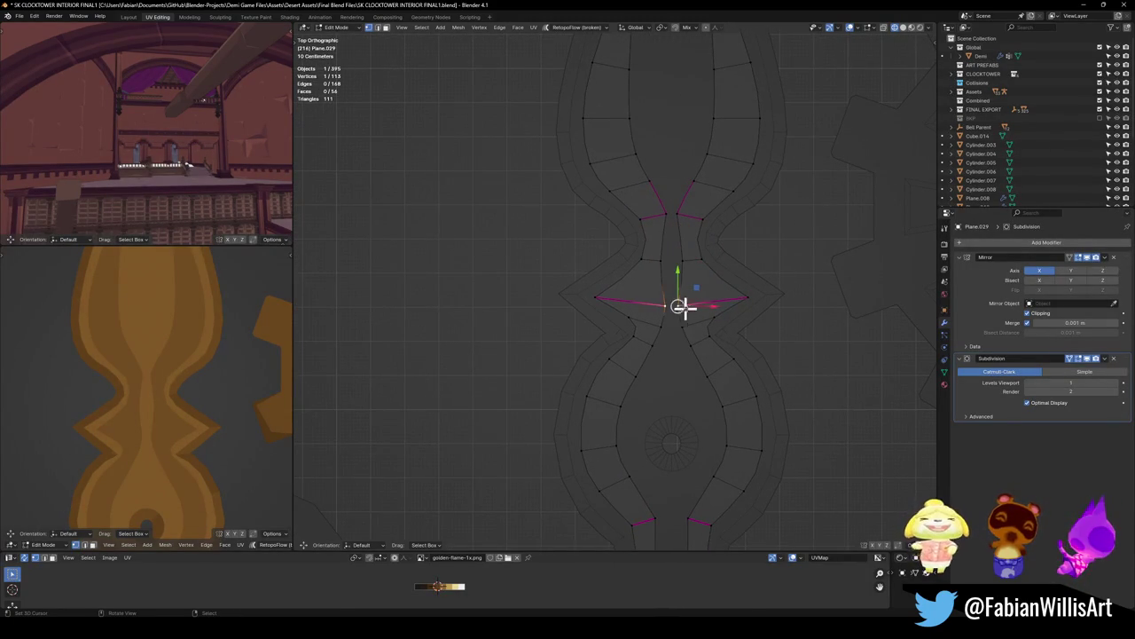
{"action": "key", "text": "g"}
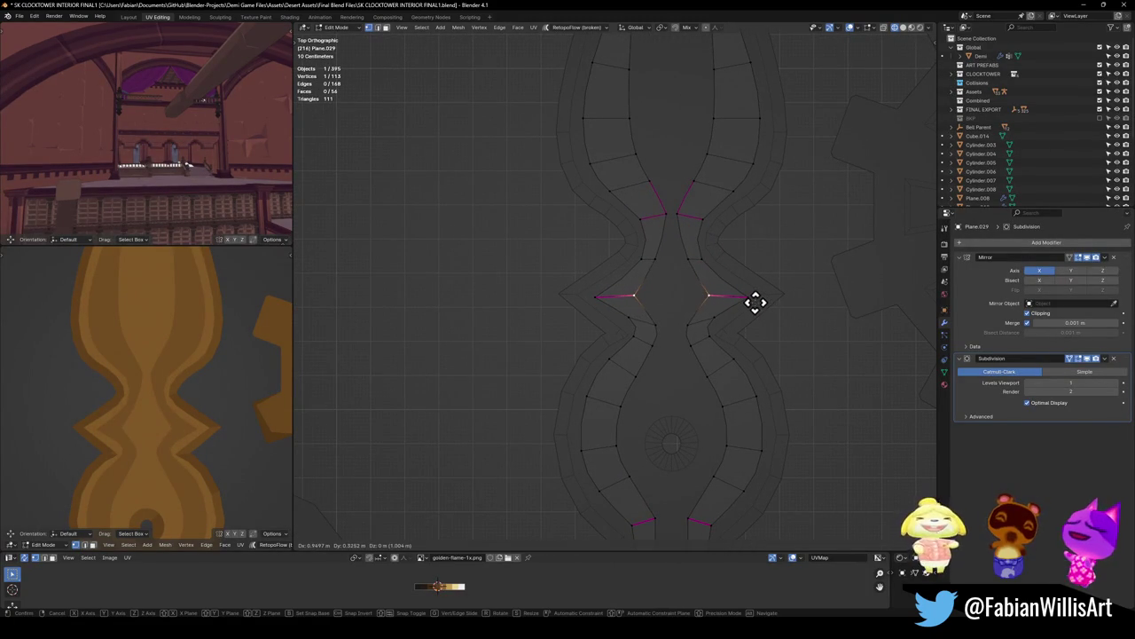
{"action": "left_click", "coordinate": [754, 299]}
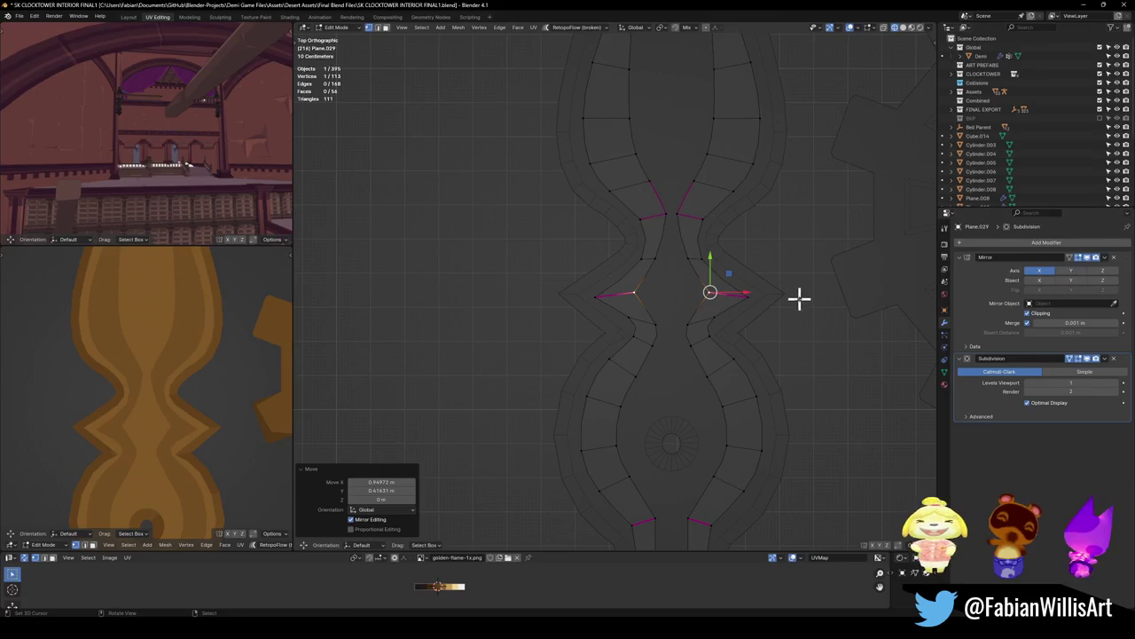
{"action": "key", "text": "g"}
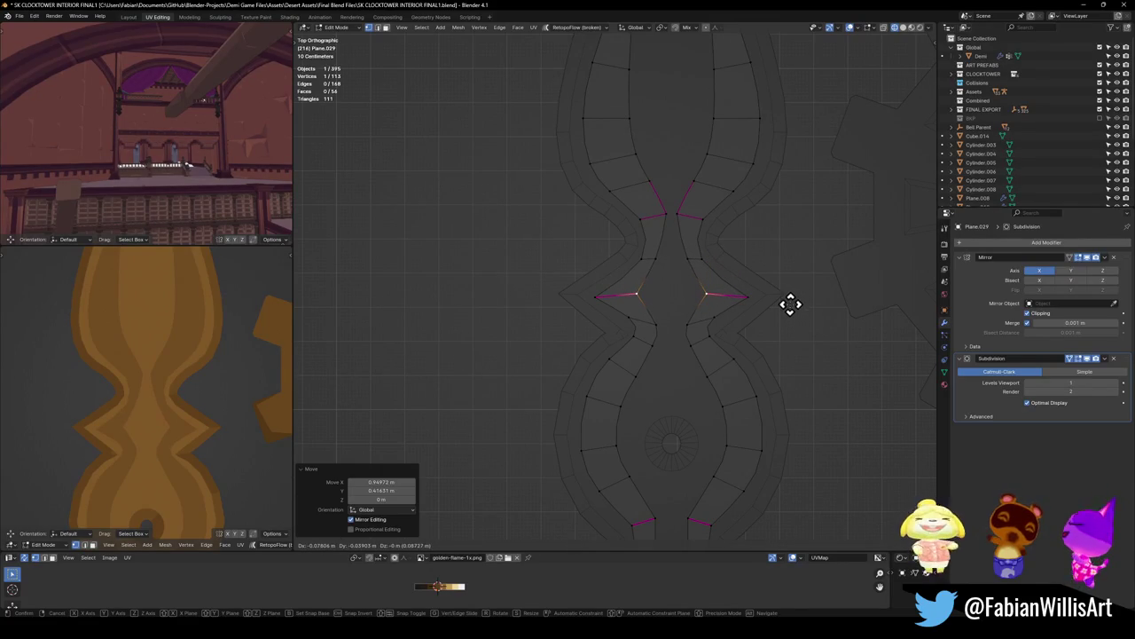
{"action": "left_click", "coordinate": [791, 307]}
{"action": "scroll", "coordinate": [140, 378], "scroll_direction": "down", "scroll_amount": 3}
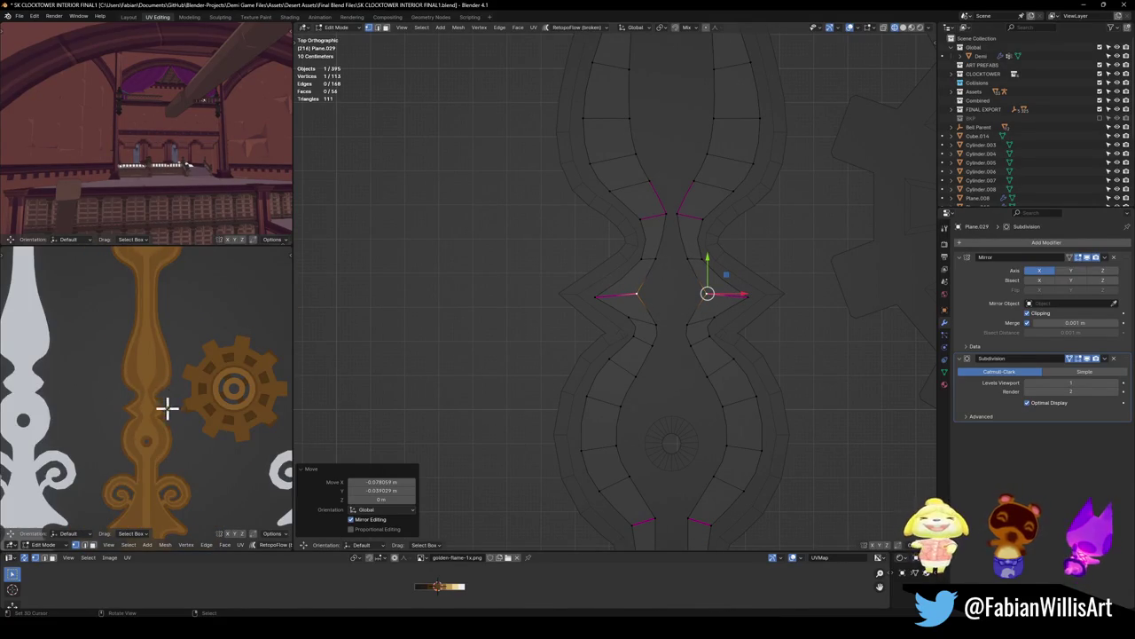
{"action": "scroll", "coordinate": [178, 411], "scroll_direction": "down", "scroll_amount": 2}
{"action": "scroll", "coordinate": [192, 420], "scroll_direction": "up", "scroll_amount": 2}
{"action": "scroll", "coordinate": [162, 441], "scroll_direction": "up", "scroll_amount": 2}
Step: Save the file, then reframe the view on the spiral section near the centre seam
{"action": "key", "text": "ctrl+s"}
{"action": "scroll", "coordinate": [659, 408], "scroll_direction": "down", "scroll_amount": 2}
{"action": "scroll", "coordinate": [663, 375], "scroll_direction": "up", "scroll_amount": 2}
{"action": "middle_click_drag", "start_coordinate": [664, 375], "coordinate": [679, 398], "text": "shift"}
{"action": "scroll", "coordinate": [636, 472], "scroll_direction": "up", "scroll_amount": 1}
{"action": "middle_click_drag", "start_coordinate": [636, 472], "coordinate": [618, 374], "text": "shift"}
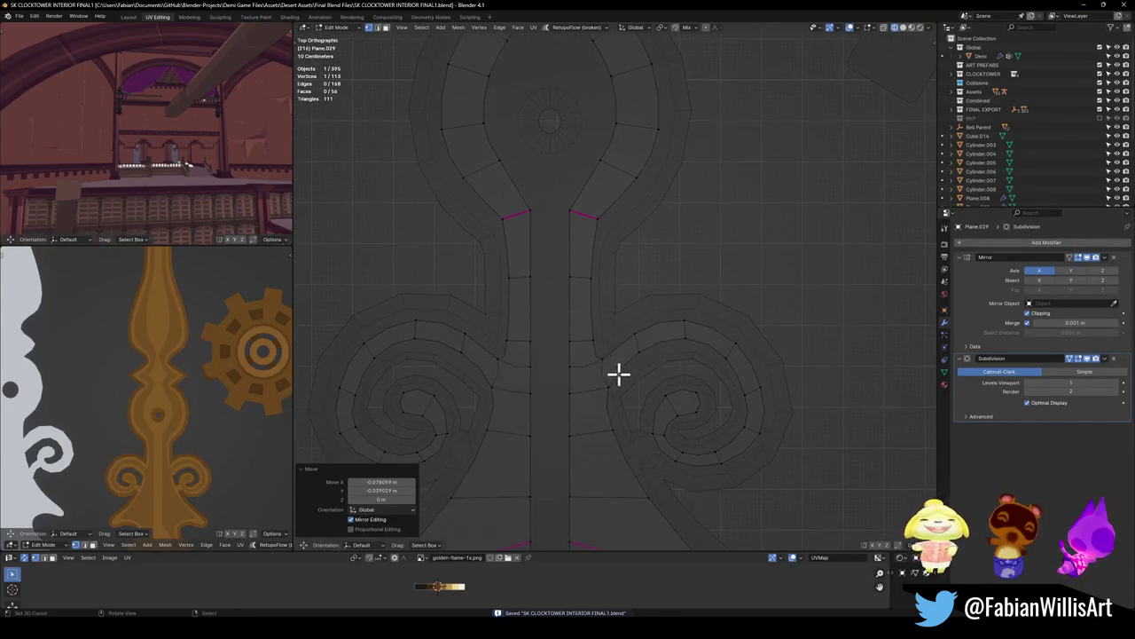
{"action": "left_click", "coordinate": [599, 363]}
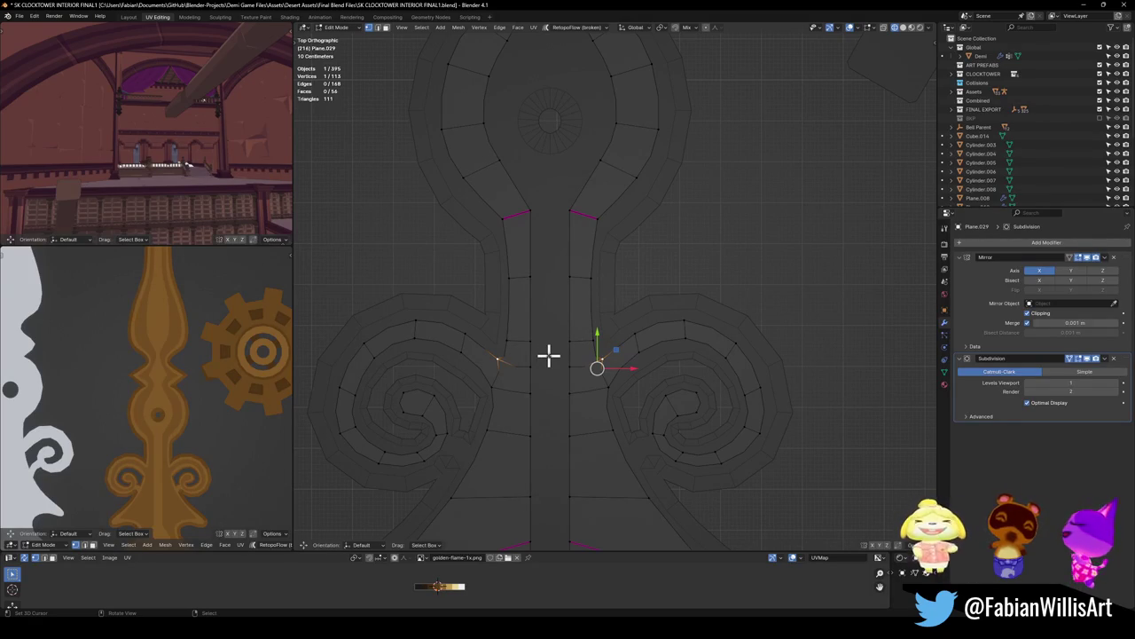
Step: Vertex-slide the vertex beside the notch under the spirals along its edge (factor 0.483)
{"action": "scroll", "coordinate": [634, 355], "scroll_direction": "down", "scroll_amount": 4}
{"action": "left_click", "coordinate": [598, 381]}
{"action": "scroll", "coordinate": [606, 417], "scroll_direction": "up", "scroll_amount": 2}
{"action": "scroll", "coordinate": [621, 399], "scroll_direction": "up", "scroll_amount": 2}
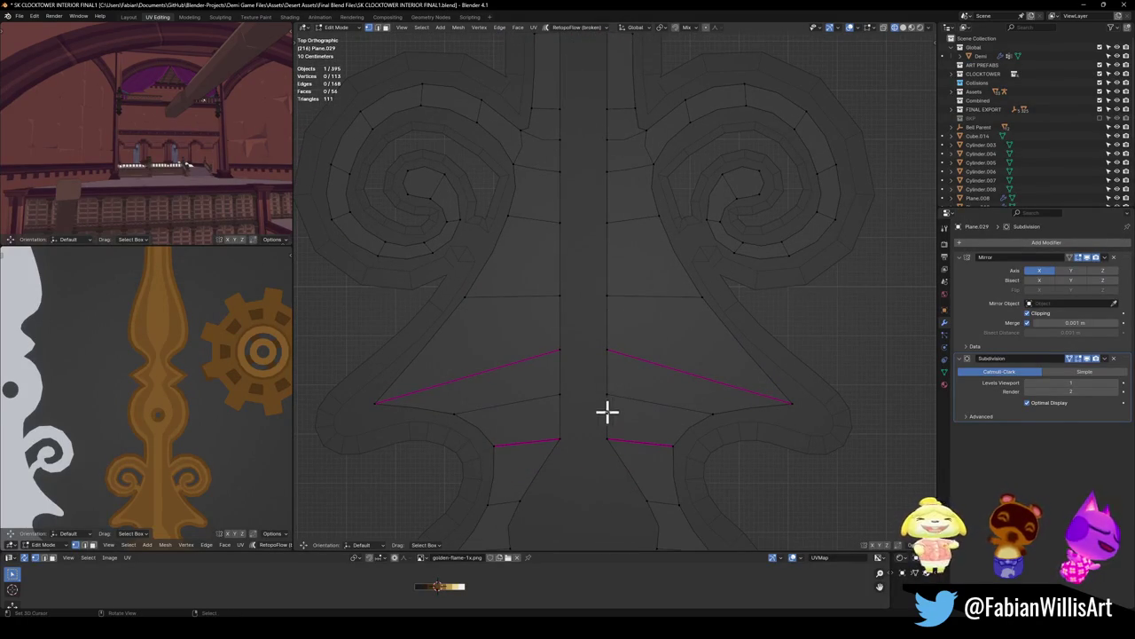
{"action": "scroll", "coordinate": [705, 399], "scroll_direction": "down", "scroll_amount": 3}
{"action": "left_click", "coordinate": [609, 353]}
{"action": "key", "text": "g"}
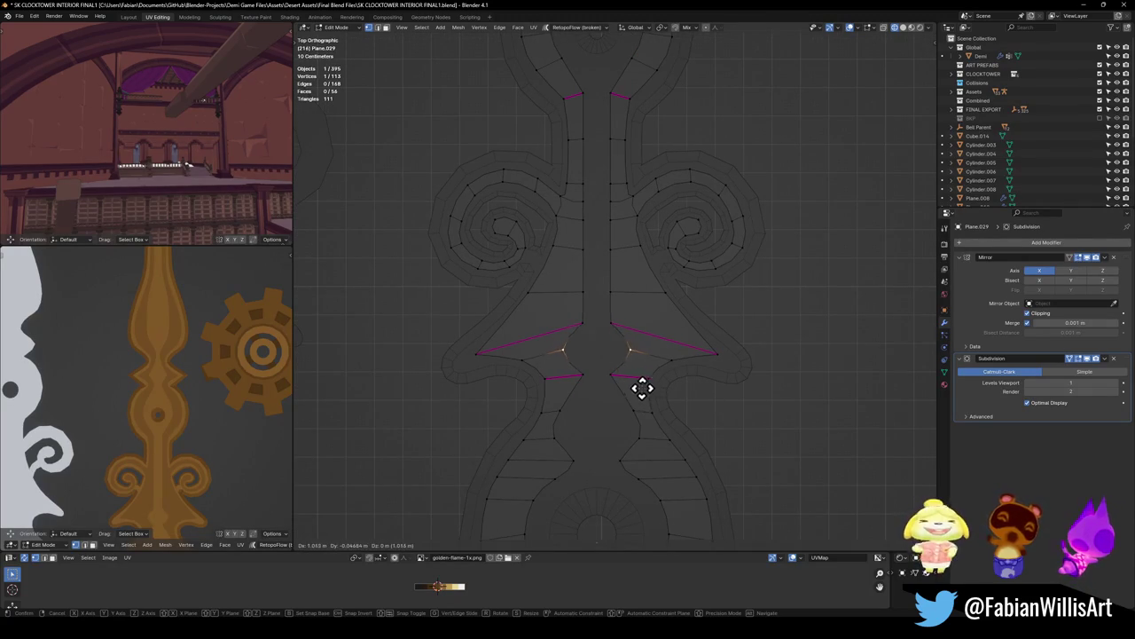
{"action": "key", "text": "g"}
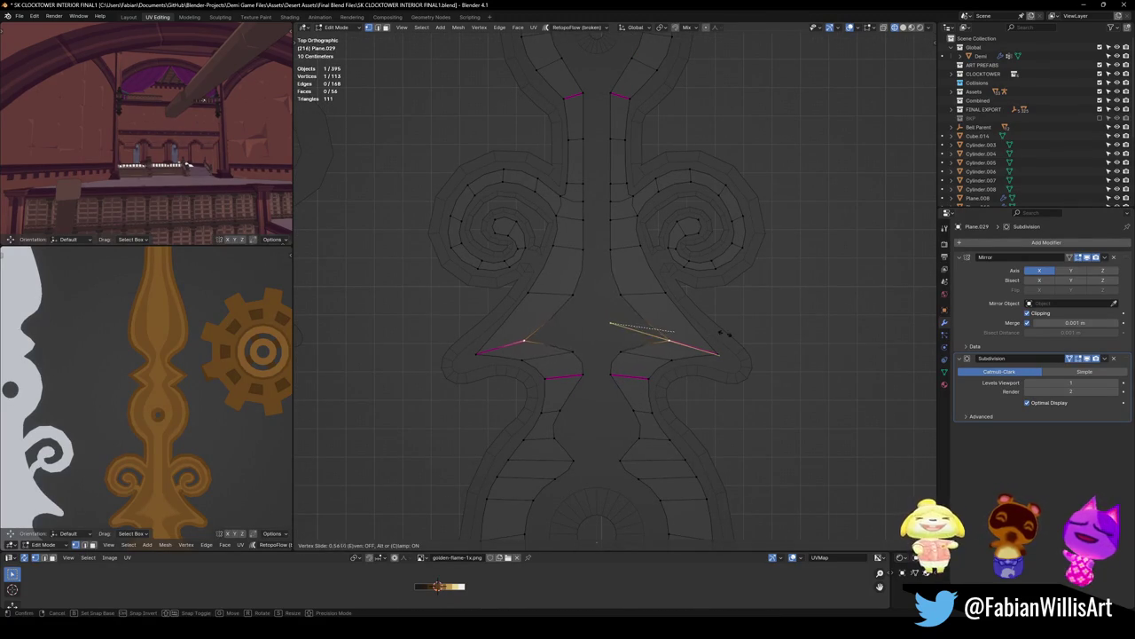
{"action": "left_click", "coordinate": [710, 330]}
Step: Select the mirrored edge pair below the waist so it can be creased
{"action": "scroll", "coordinate": [145, 397], "scroll_direction": "down", "scroll_amount": 3}
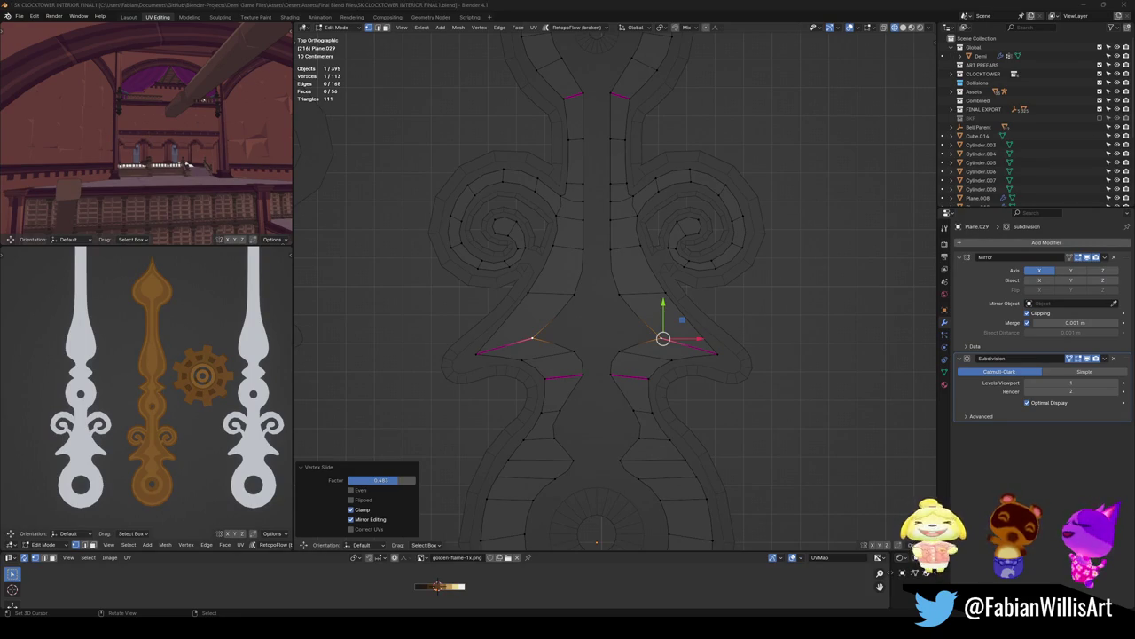
{"action": "scroll", "coordinate": [142, 441], "scroll_direction": "up", "scroll_amount": 1}
{"action": "scroll", "coordinate": [159, 396], "scroll_direction": "up", "scroll_amount": 2}
{"action": "scroll", "coordinate": [169, 337], "scroll_direction": "up", "scroll_amount": 1}
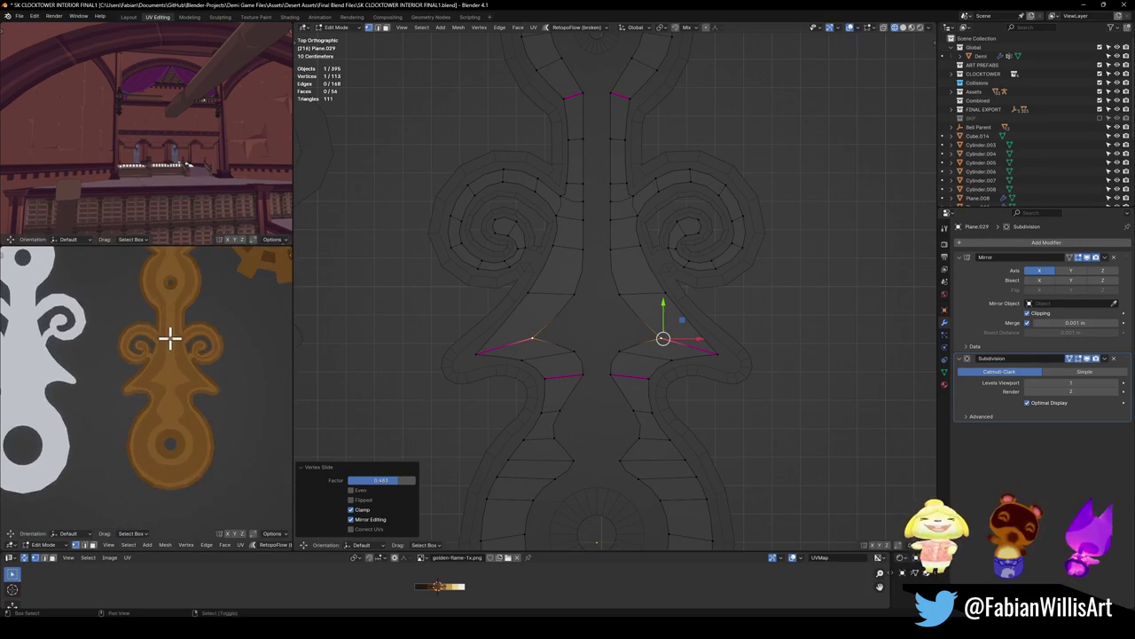
{"action": "scroll", "coordinate": [207, 379], "scroll_direction": "up", "scroll_amount": 2}
{"action": "middle_click_drag", "start_coordinate": [627, 400], "coordinate": [668, 393], "text": "shift"}
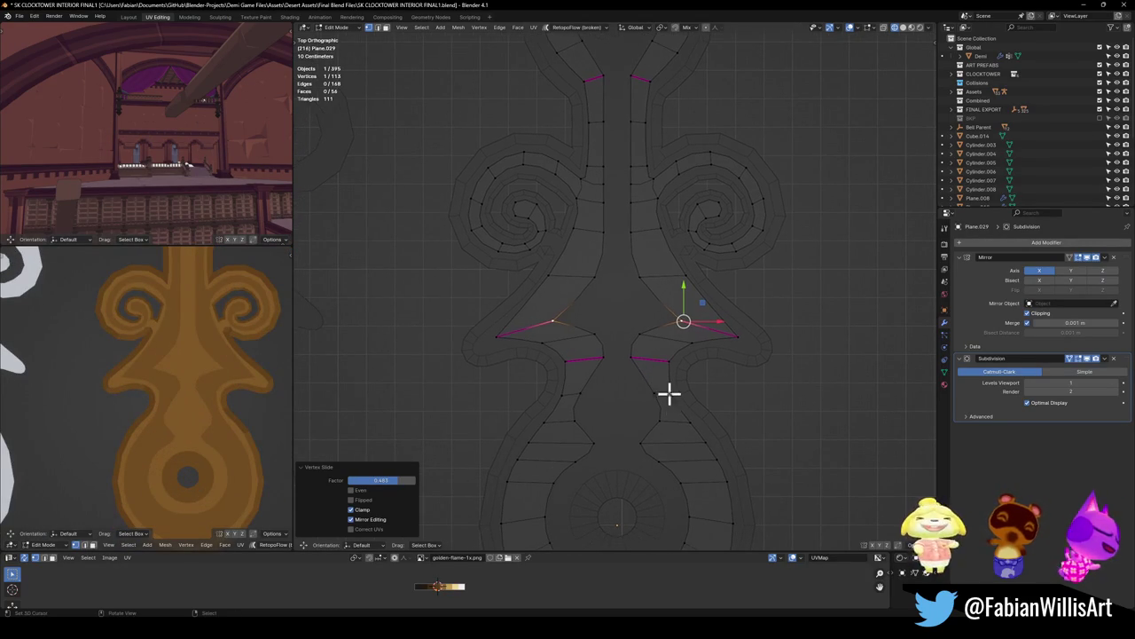
{"action": "left_click", "coordinate": [671, 421]}
Step: Give both lower mirrored edge pairs a full +1.000 crease
{"action": "key", "text": "shift+e"}
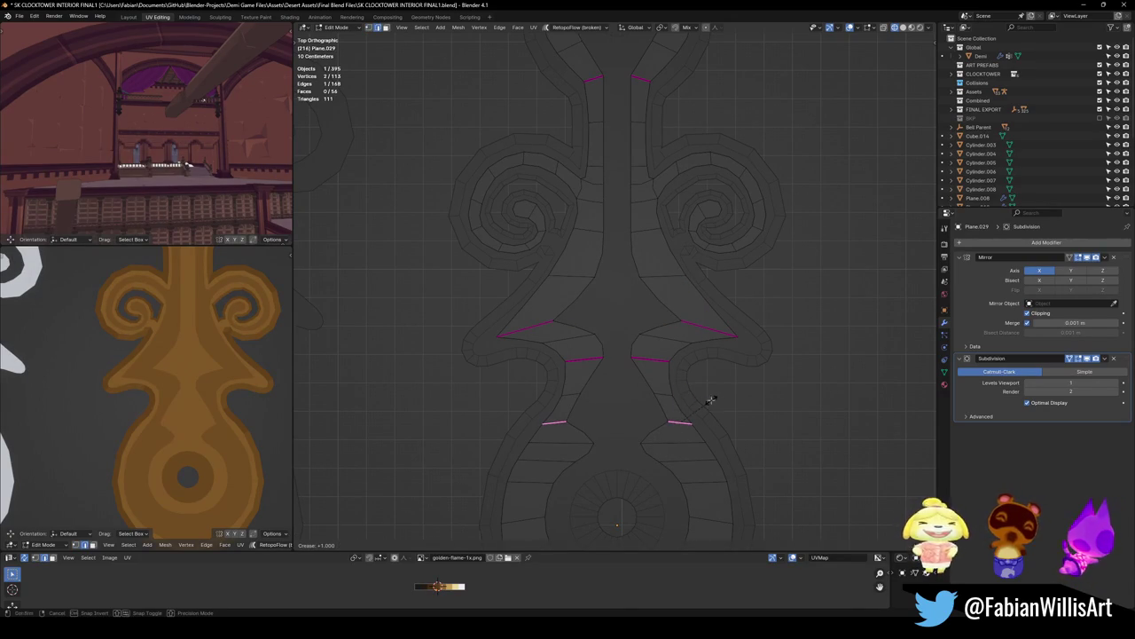
{"action": "left_click", "coordinate": [710, 400]}
{"action": "scroll", "coordinate": [233, 405], "scroll_direction": "down", "scroll_amount": 2}
{"action": "scroll", "coordinate": [241, 376], "scroll_direction": "up", "scroll_amount": 3}
{"action": "middle_click_drag", "start_coordinate": [630, 382], "coordinate": [649, 375], "text": "shift"}
{"action": "left_click", "coordinate": [667, 414]}
{"action": "key", "text": "shift+e"}
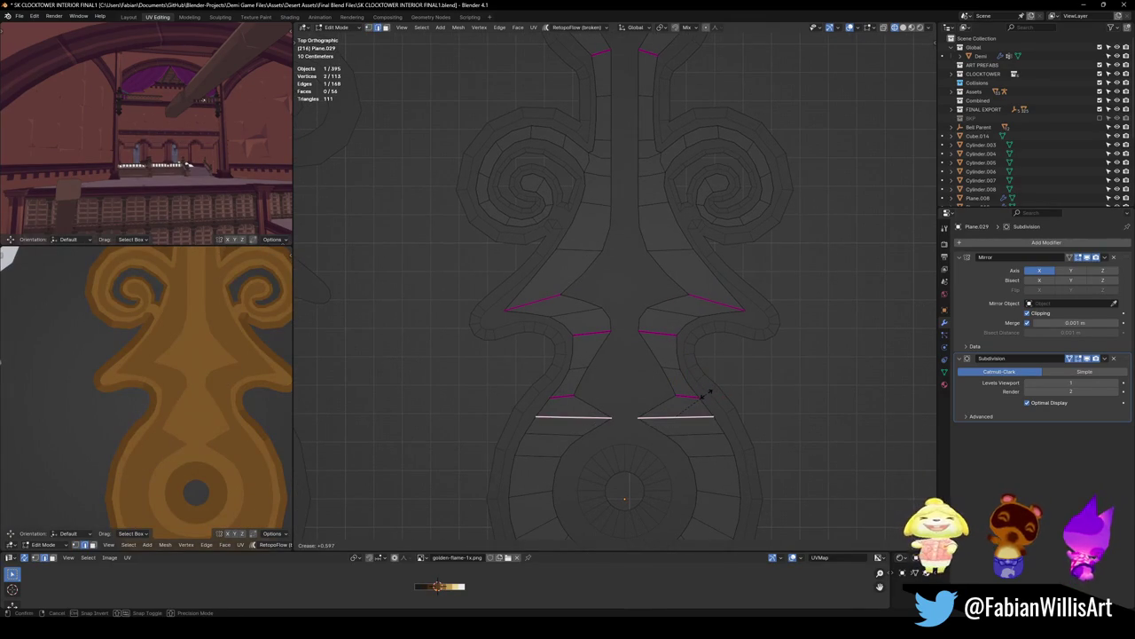
{"action": "left_click", "coordinate": [708, 393]}
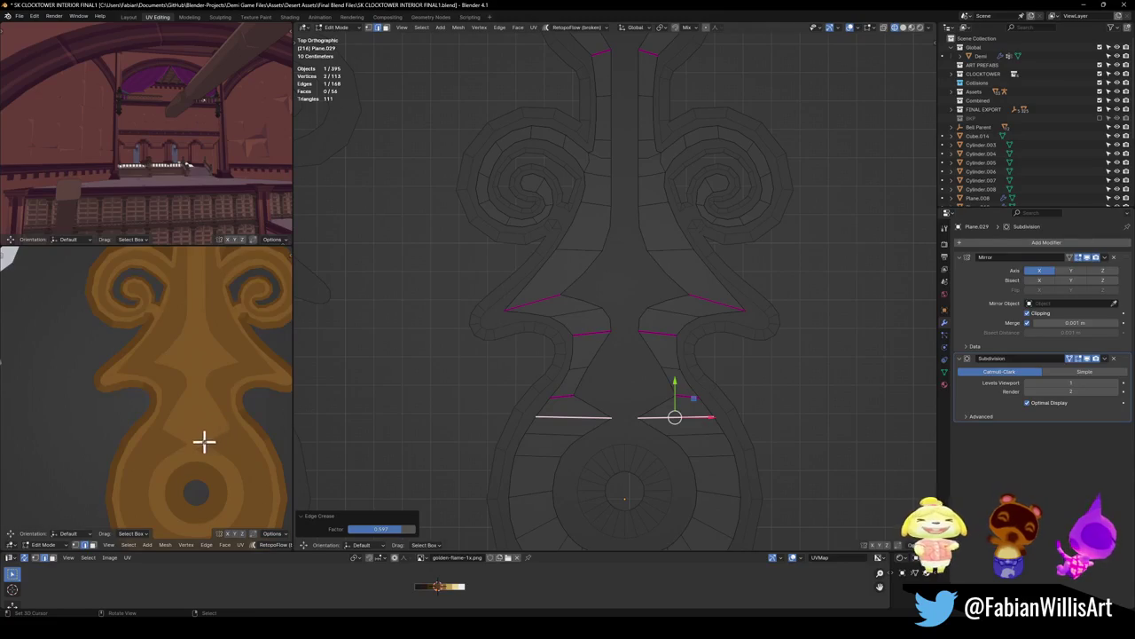
Step: Deselect the edges, move the reference hand higher in view, and save
{"action": "scroll", "coordinate": [203, 442], "scroll_direction": "down", "scroll_amount": 2}
{"action": "left_click", "coordinate": [318, 361]}
{"action": "scroll", "coordinate": [198, 385], "scroll_direction": "down", "scroll_amount": 2}
{"action": "middle_click_drag", "start_coordinate": [198, 385], "coordinate": [213, 422]}
{"action": "key", "text": "ctrl+s"}
{"action": "scroll", "coordinate": [195, 421], "scroll_direction": "up", "scroll_amount": 2}
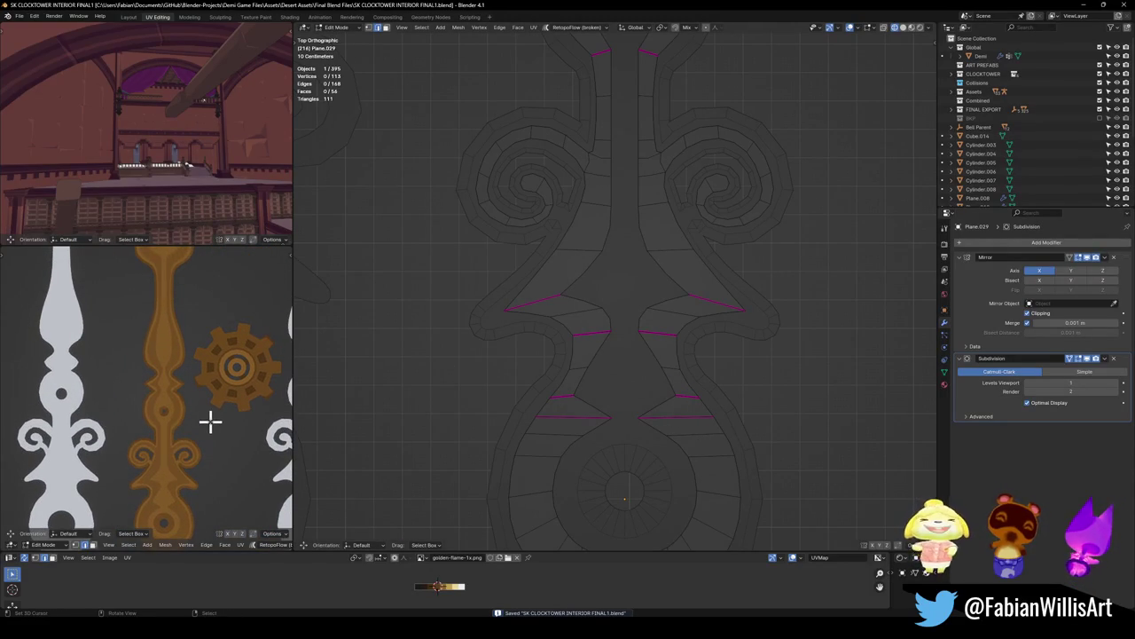
{"action": "scroll", "coordinate": [195, 381], "scroll_direction": "down", "scroll_amount": 3}
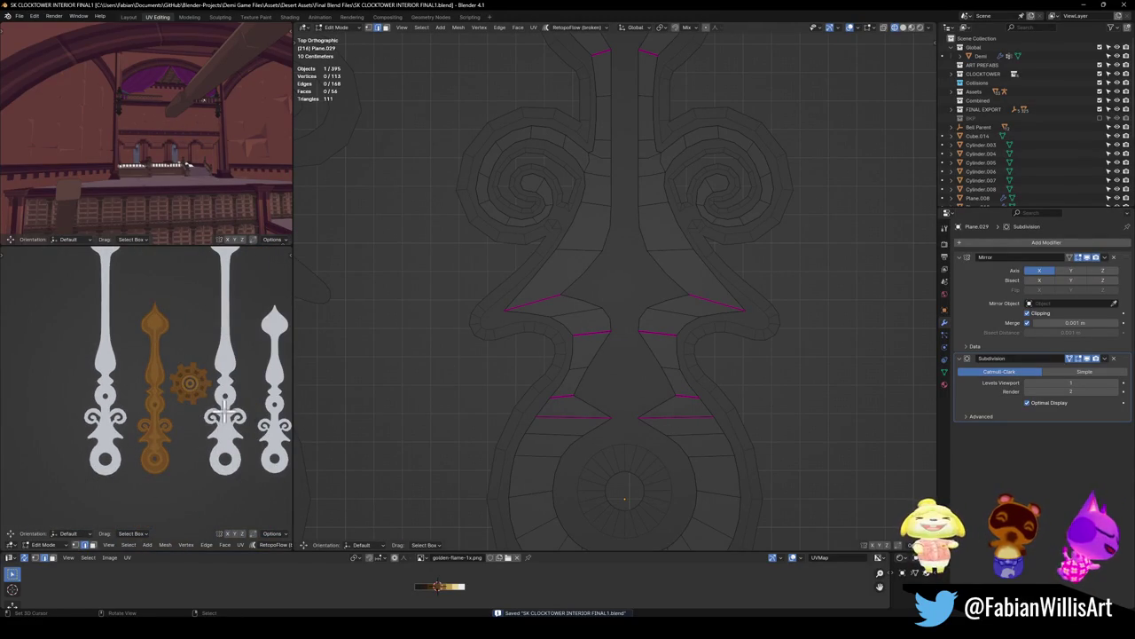
{"action": "scroll", "coordinate": [204, 419], "scroll_direction": "up", "scroll_amount": 4}
{"action": "scroll", "coordinate": [182, 435], "scroll_direction": "up", "scroll_amount": 2}
{"action": "middle_click_drag", "start_coordinate": [183, 449], "coordinate": [169, 367]}
{"action": "key", "text": "ctrl+s"}
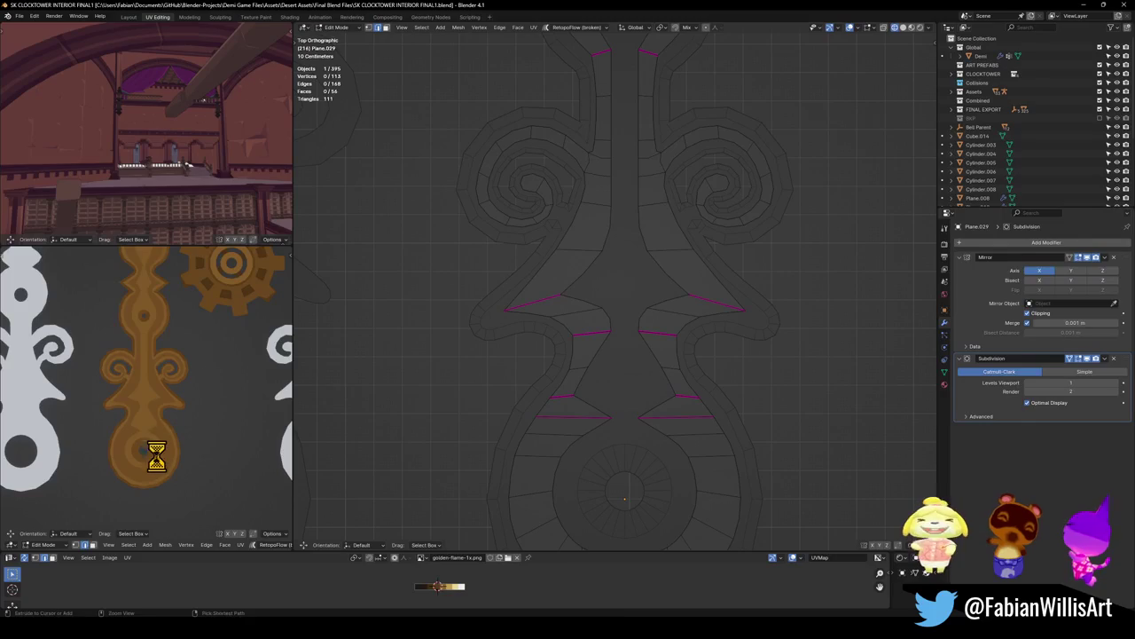
Step: Move the vertex above the ring to follow the reference
{"action": "scroll", "coordinate": [177, 404], "scroll_direction": "up", "scroll_amount": 4}
{"action": "key", "text": "a"}
{"action": "key", "text": "alt+a"}
{"action": "left_click", "coordinate": [676, 396]}
{"action": "key", "text": "g"}
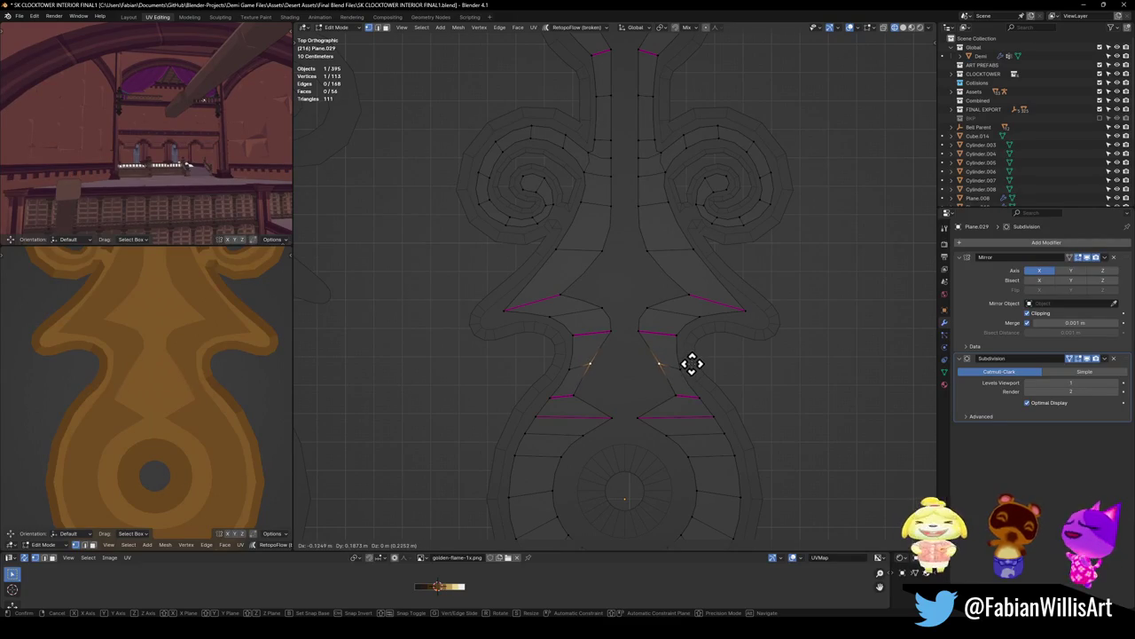
{"action": "left_click", "coordinate": [692, 364]}
{"action": "left_click", "coordinate": [673, 300]}
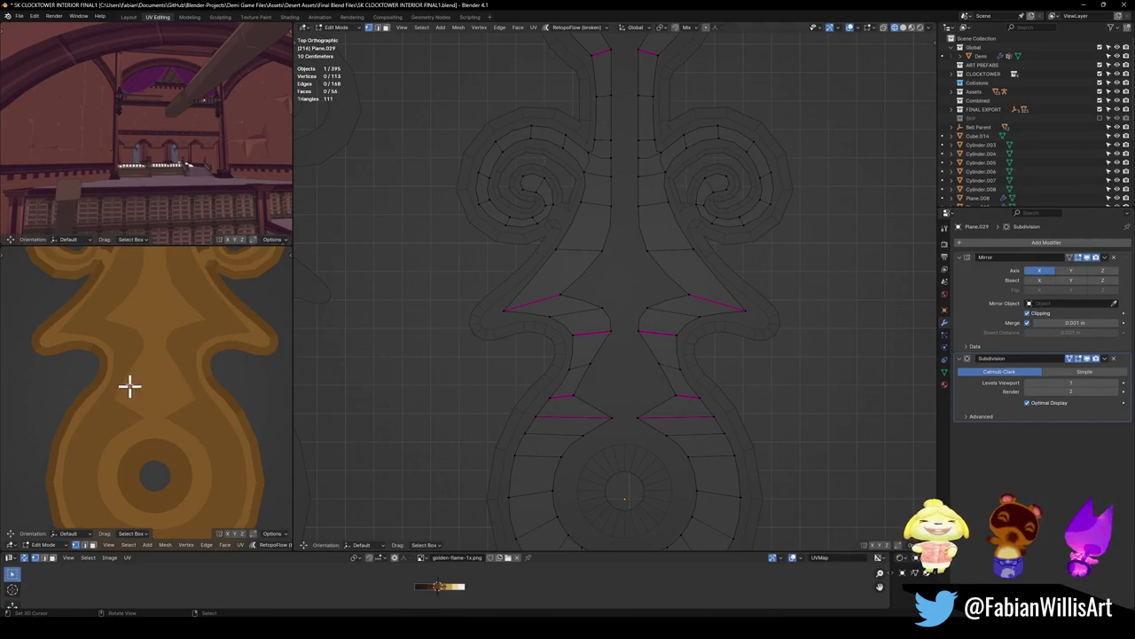
Step: Cancel the crease on the mirrored edge beside the centre, leaving it uncreased
{"action": "scroll", "coordinate": [130, 384], "scroll_direction": "down", "scroll_amount": 4}
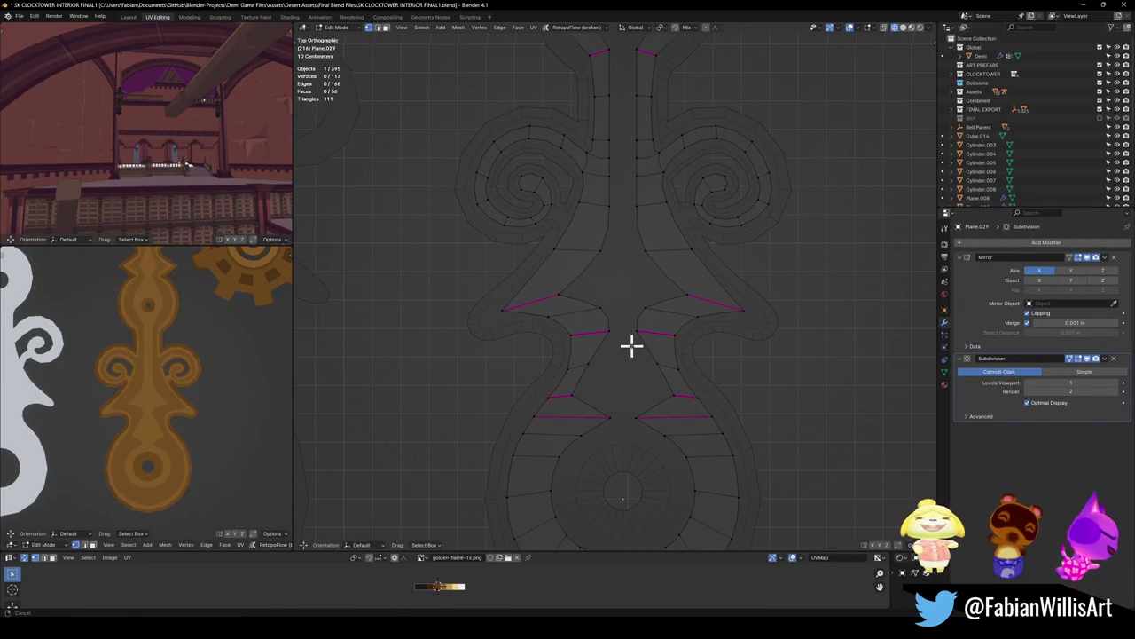
{"action": "scroll", "coordinate": [659, 359], "scroll_direction": "up", "scroll_amount": 3}
{"action": "key", "text": "a"}
{"action": "key", "text": "alt+a"}
{"action": "left_click", "coordinate": [670, 327]}
{"action": "key", "text": "shift+e"}
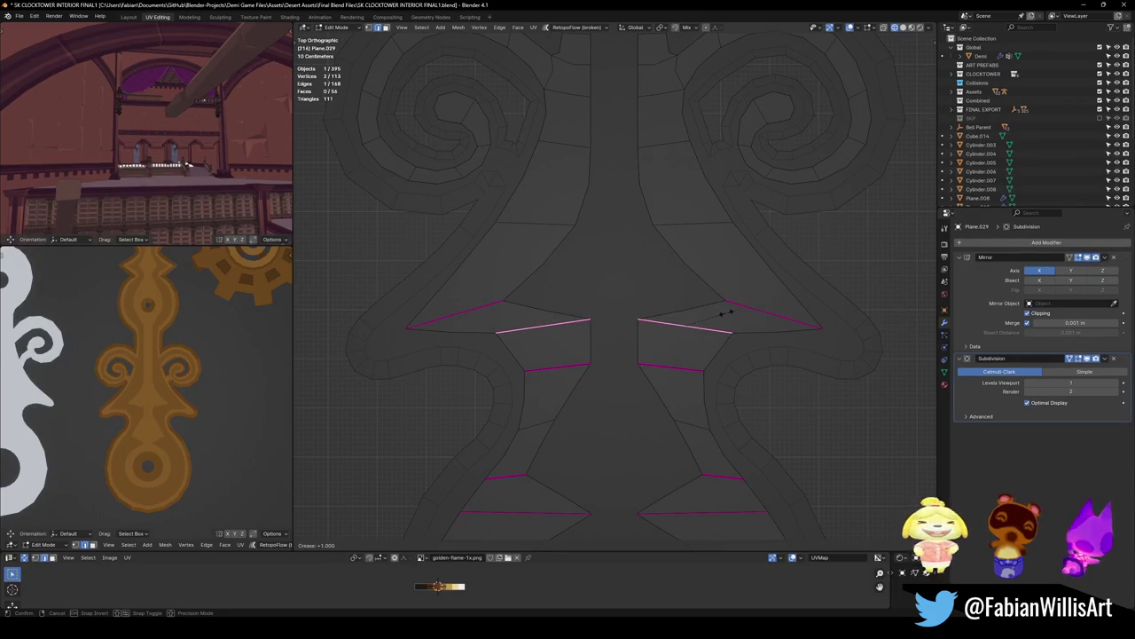
{"action": "key", "text": "Escape"}
{"action": "key", "text": "alt+a"}
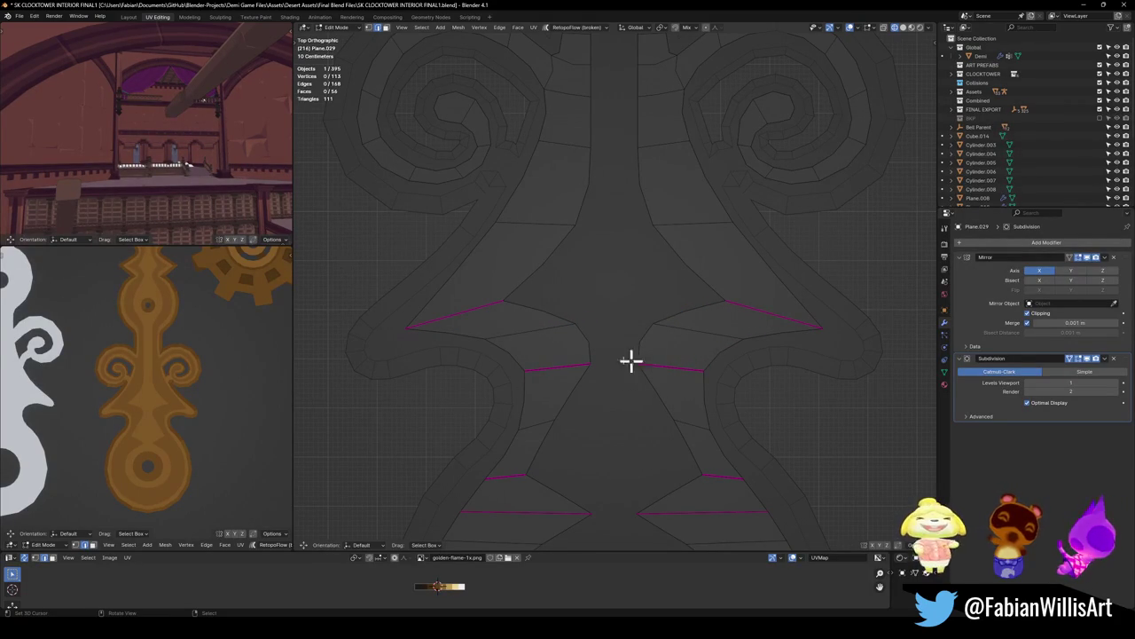
Step: In vertex mode, move the vertex near the lower centre to a new spot
{"action": "key", "text": "1"}
{"action": "key", "text": "a"}
{"action": "key", "text": "alt+a"}
{"action": "left_click", "coordinate": [674, 420]}
{"action": "key", "text": "g"}
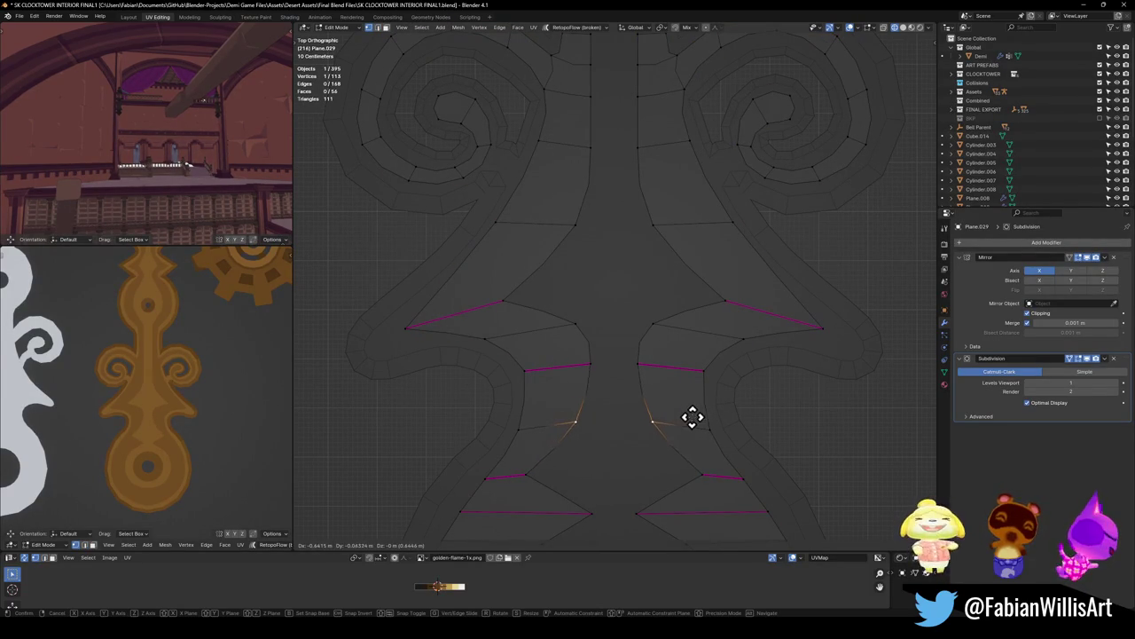
{"action": "left_click", "coordinate": [698, 413]}
Step: Save the file and begin moving the stem-base vertex near the centre
{"action": "scroll", "coordinate": [698, 400], "scroll_direction": "down", "scroll_amount": 3}
{"action": "scroll", "coordinate": [680, 355], "scroll_direction": "down", "scroll_amount": 4, "text": "shift"}
{"action": "scroll", "coordinate": [667, 360], "scroll_direction": "up", "scroll_amount": 3}
{"action": "key", "text": "ctrl+s"}
{"action": "scroll", "coordinate": [672, 377], "scroll_direction": "up", "scroll_amount": 4}
{"action": "left_click", "coordinate": [688, 439]}
{"action": "key", "text": "g"}
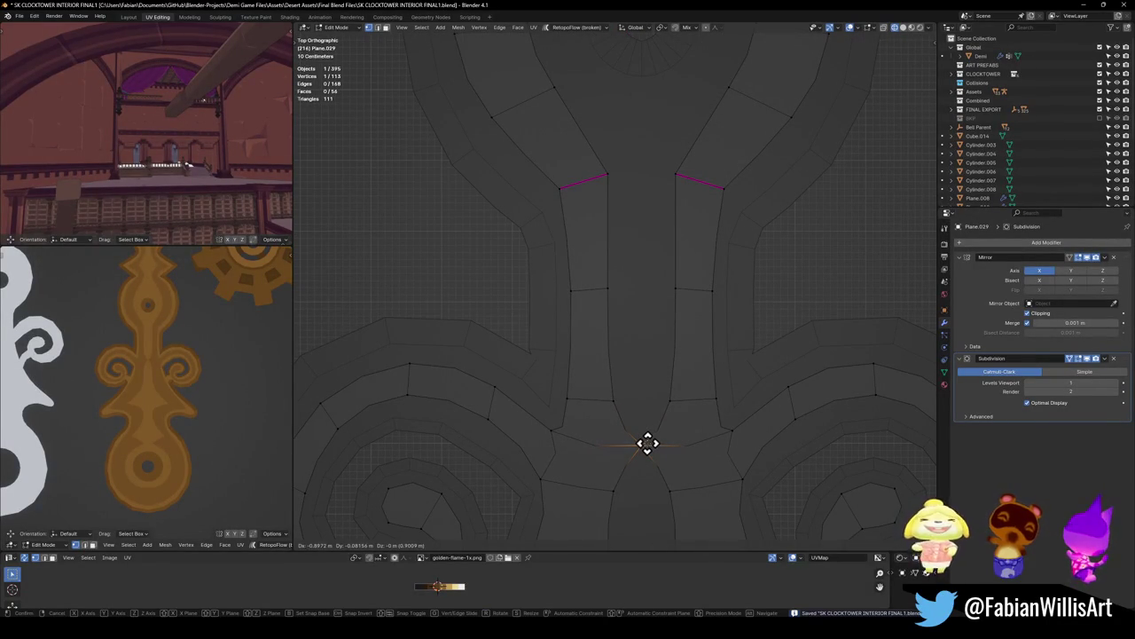
Step: Place the stem-base vertex, then nudge the central vertex upward
{"action": "left_click", "coordinate": [646, 441]}
{"action": "middle_click_drag", "start_coordinate": [715, 463], "coordinate": [710, 337], "text": "shift"}
{"action": "left_click", "coordinate": [709, 334]}
{"action": "left_click", "coordinate": [674, 304]}
{"action": "key", "text": "g"}
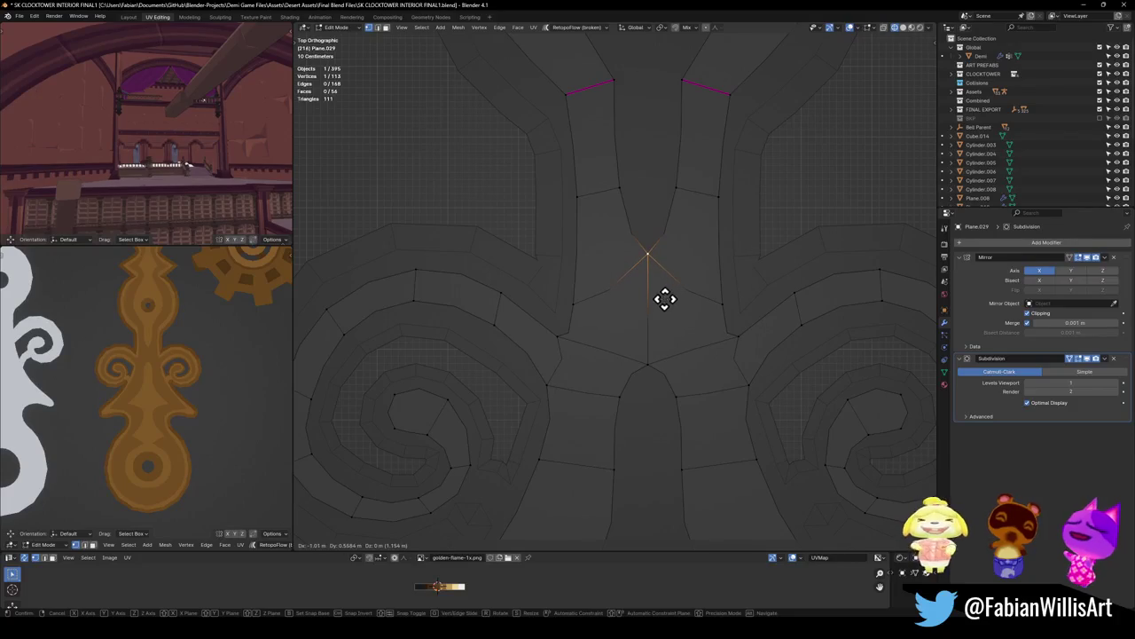
{"action": "left_click", "coordinate": [666, 299]}
Step: Shift the vertex above it to the left
{"action": "left_click", "coordinate": [667, 187]}
{"action": "key", "text": "g"}
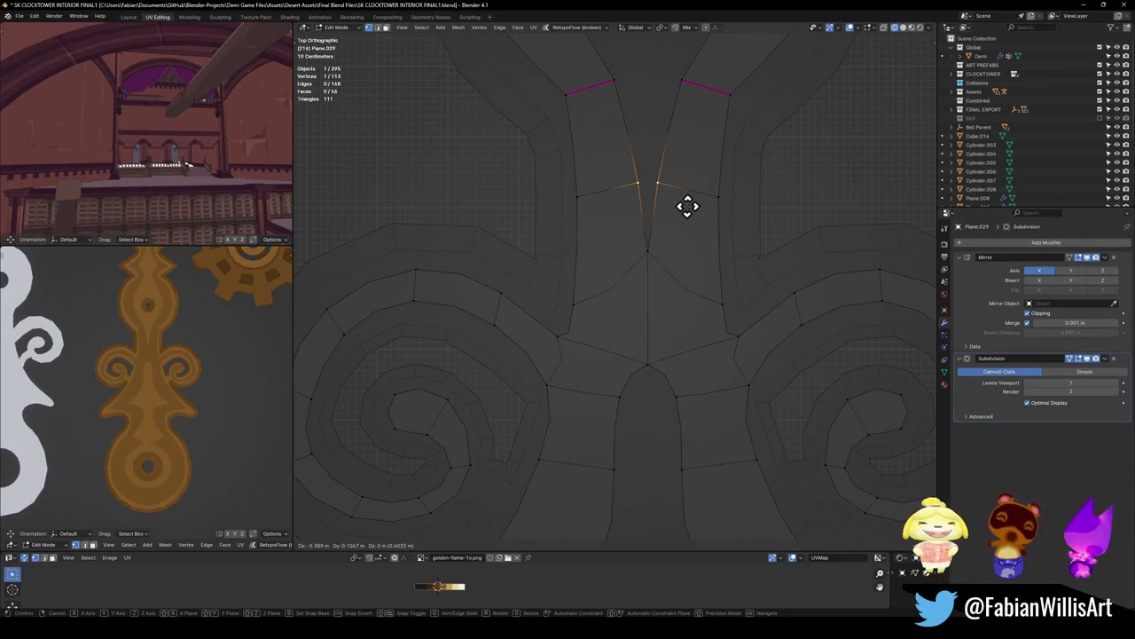
{"action": "left_click", "coordinate": [688, 206]}
{"action": "left_click", "coordinate": [683, 213]}
{"action": "scroll", "coordinate": [651, 405], "scroll_direction": "down", "scroll_amount": 3}
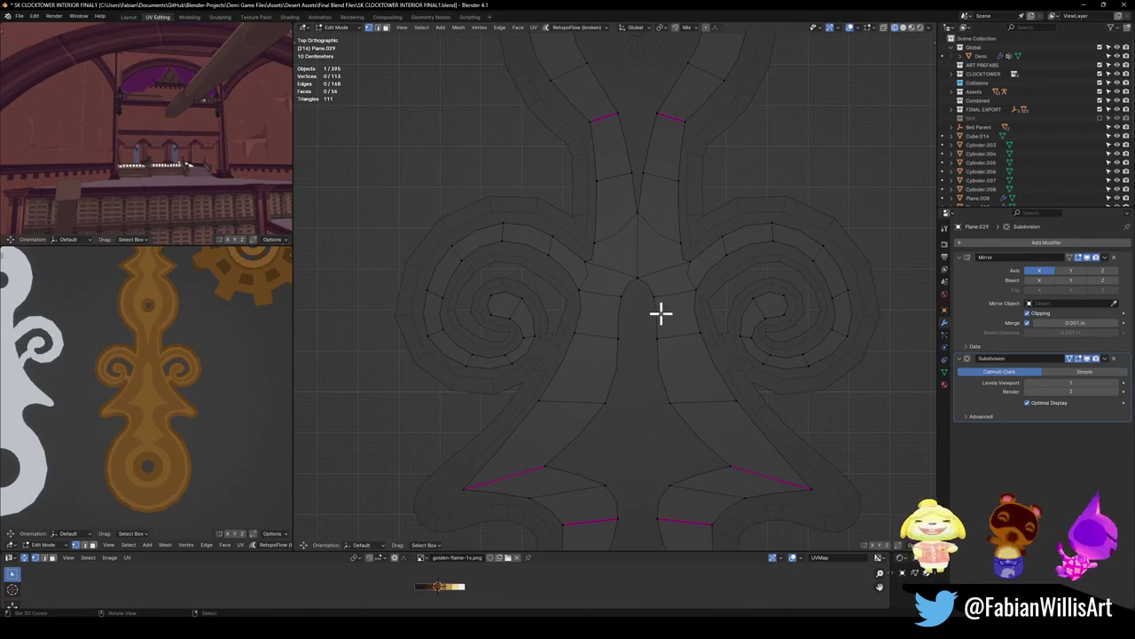
Step: Adjust two more central vertices between the spirals, the first slightly left and down
{"action": "left_click", "coordinate": [661, 312]}
{"action": "key", "text": "g"}
{"action": "left_click", "coordinate": [669, 328]}
{"action": "left_click", "coordinate": [676, 333]}
{"action": "key", "text": "g"}
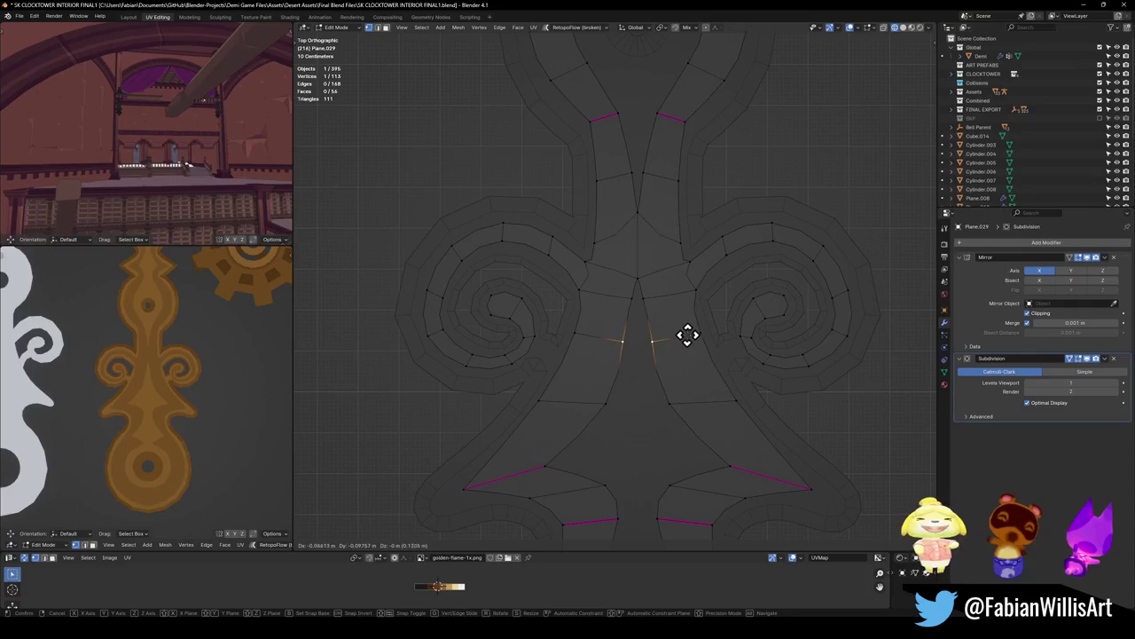
{"action": "left_click", "coordinate": [688, 334]}
Step: Reposition the vertex between the spirals to smooth the centre flow
{"action": "scroll", "coordinate": [134, 370], "scroll_direction": "down", "scroll_amount": 2}
{"action": "scroll", "coordinate": [186, 378], "scroll_direction": "down", "scroll_amount": 2}
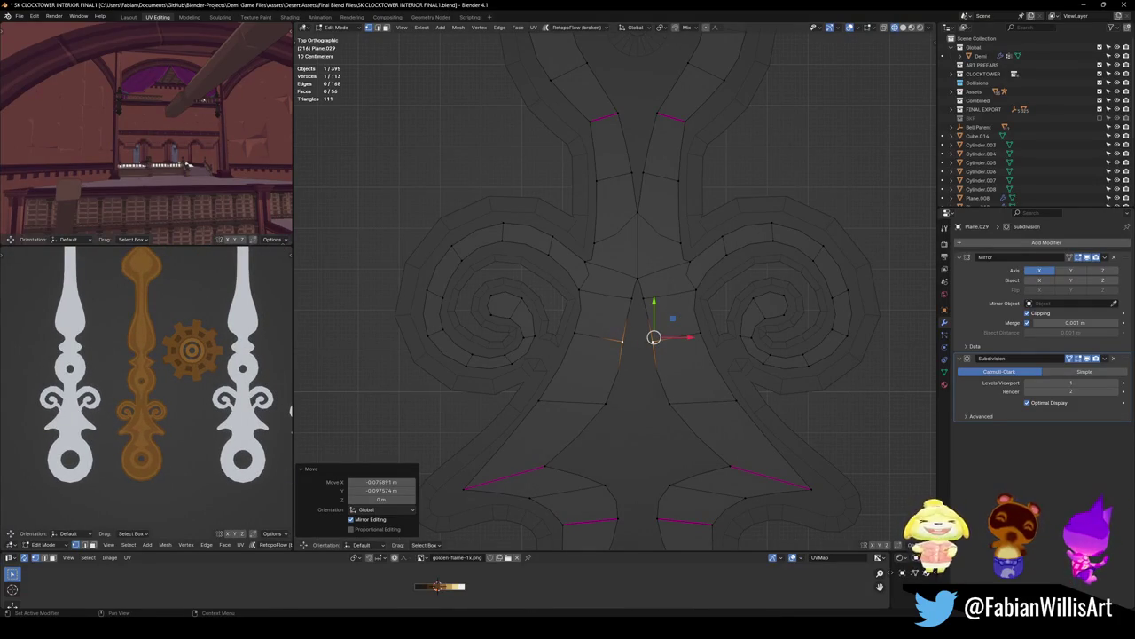
{"action": "scroll", "coordinate": [159, 400], "scroll_direction": "up", "scroll_amount": 3}
{"action": "scroll", "coordinate": [160, 400], "scroll_direction": "up", "scroll_amount": 1}
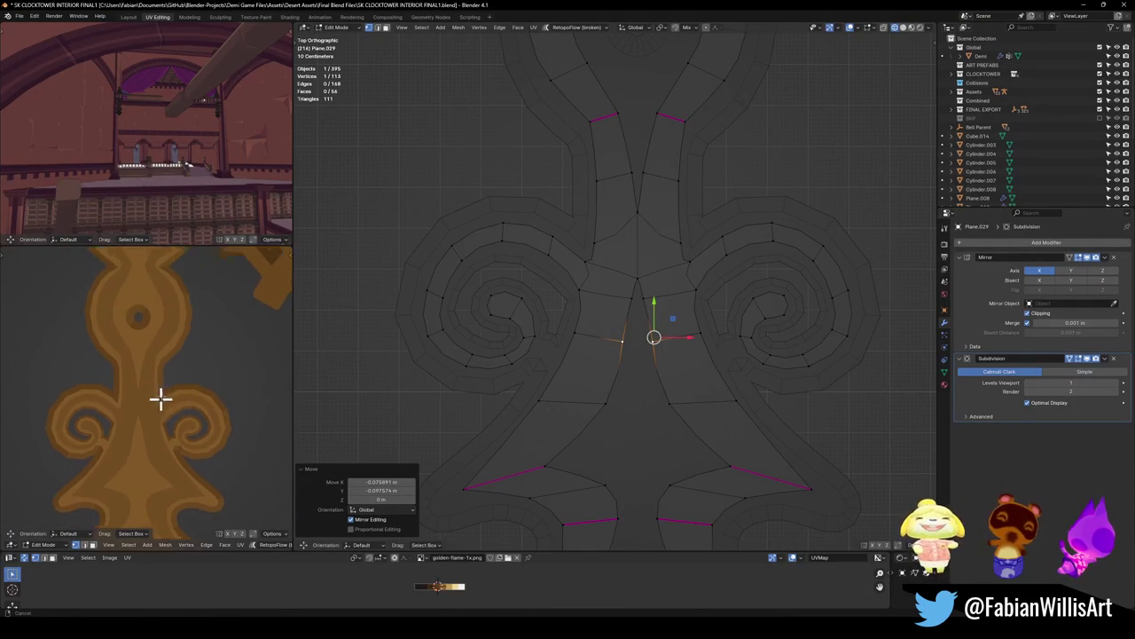
{"action": "scroll", "coordinate": [159, 399], "scroll_direction": "up", "scroll_amount": 1}
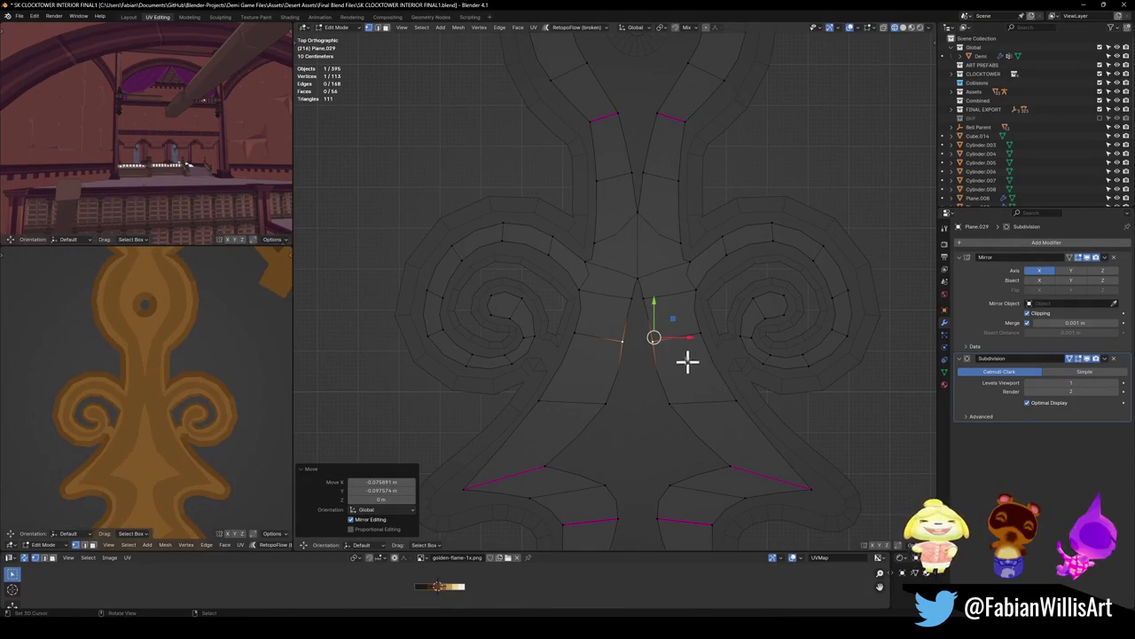
{"action": "left_click", "coordinate": [641, 296]}
{"action": "key", "text": "g"}
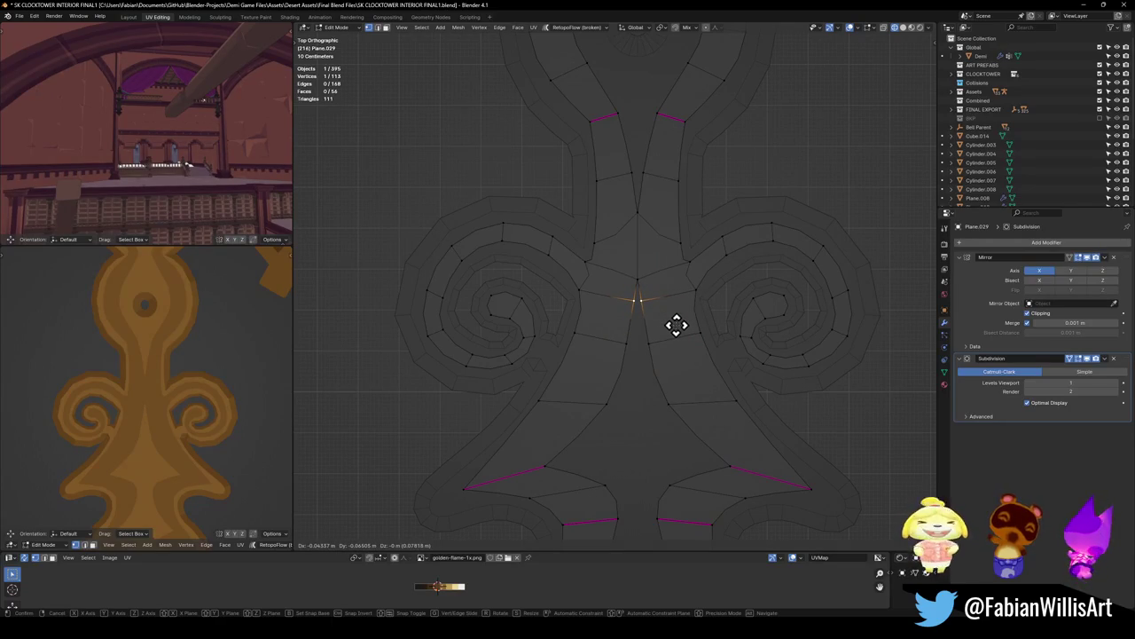
{"action": "left_click", "coordinate": [676, 326]}
Step: Move another central vertex into place and save the blend file
{"action": "left_click", "coordinate": [660, 374]}
{"action": "left_click", "coordinate": [652, 344]}
{"action": "key", "text": "g"}
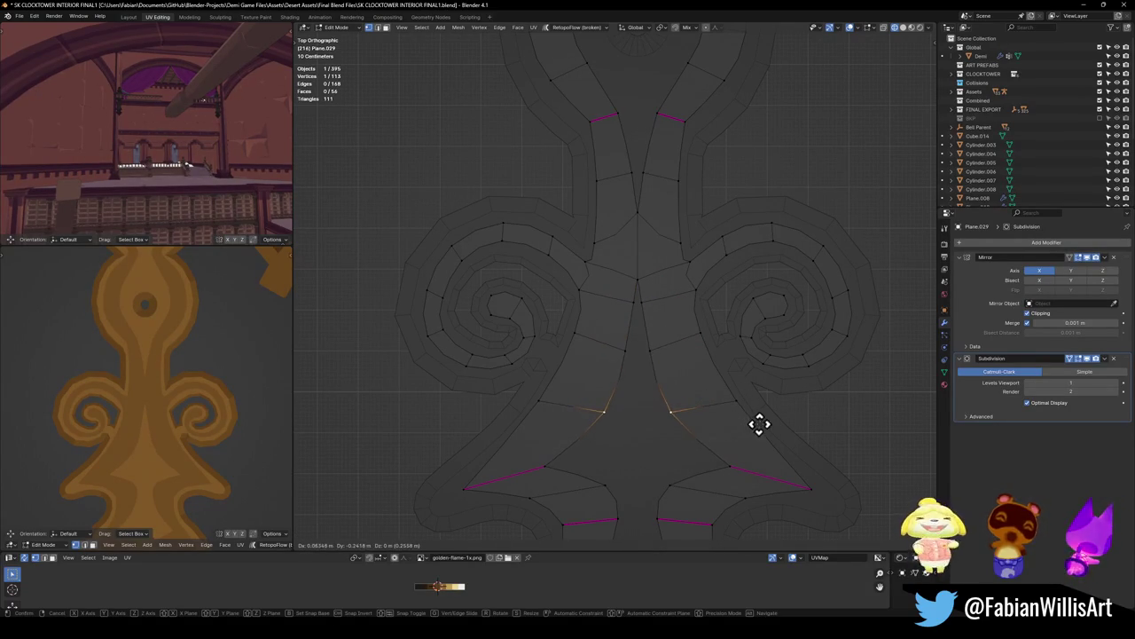
{"action": "left_click", "coordinate": [781, 377]}
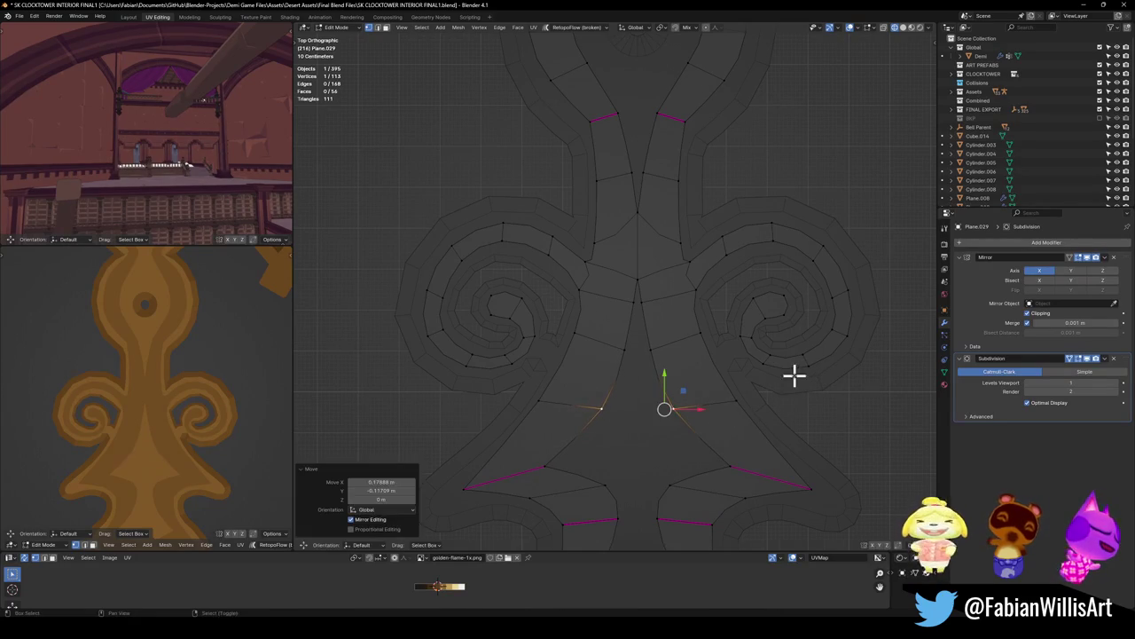
{"action": "scroll", "coordinate": [159, 401], "scroll_direction": "down", "scroll_amount": 3}
{"action": "scroll", "coordinate": [159, 401], "scroll_direction": "up", "scroll_amount": 3}
{"action": "key", "text": "ctrl+s"}
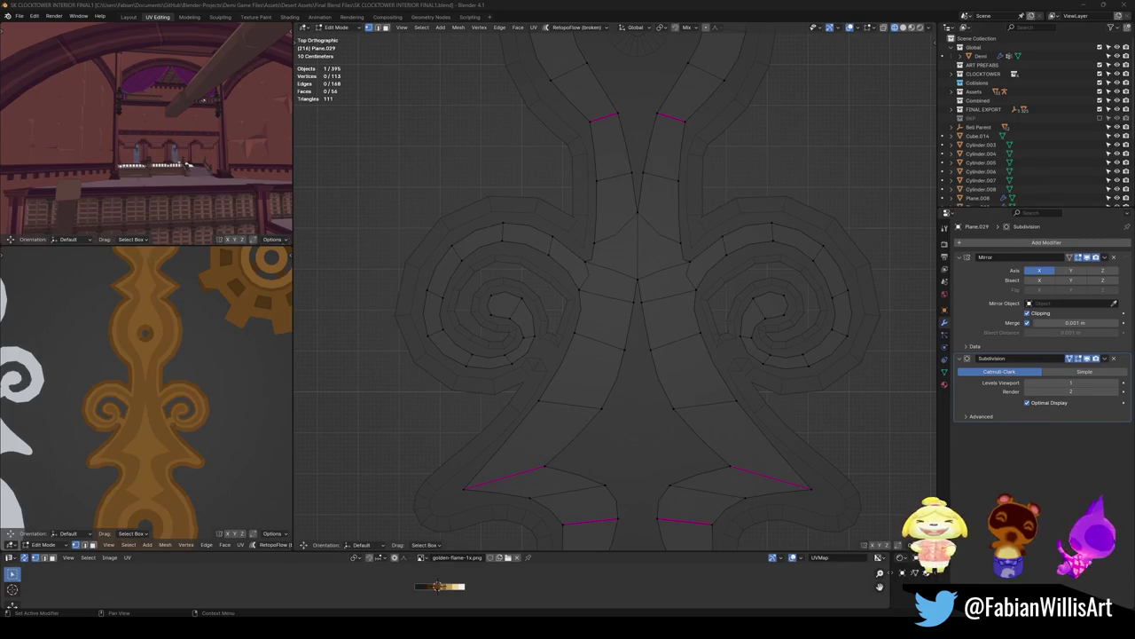
Step: Move the vertex at the ornament's upper neck and save the blend file
{"action": "scroll", "coordinate": [680, 236], "scroll_direction": "down", "scroll_amount": 3}
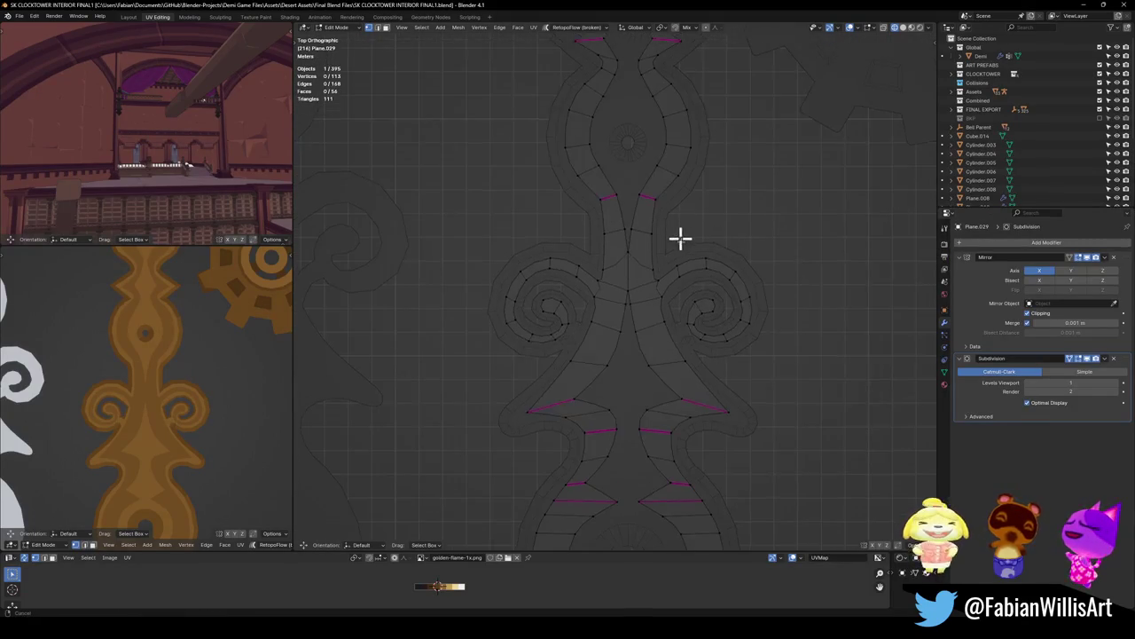
{"action": "left_click", "coordinate": [651, 260]}
{"action": "key", "text": "g"}
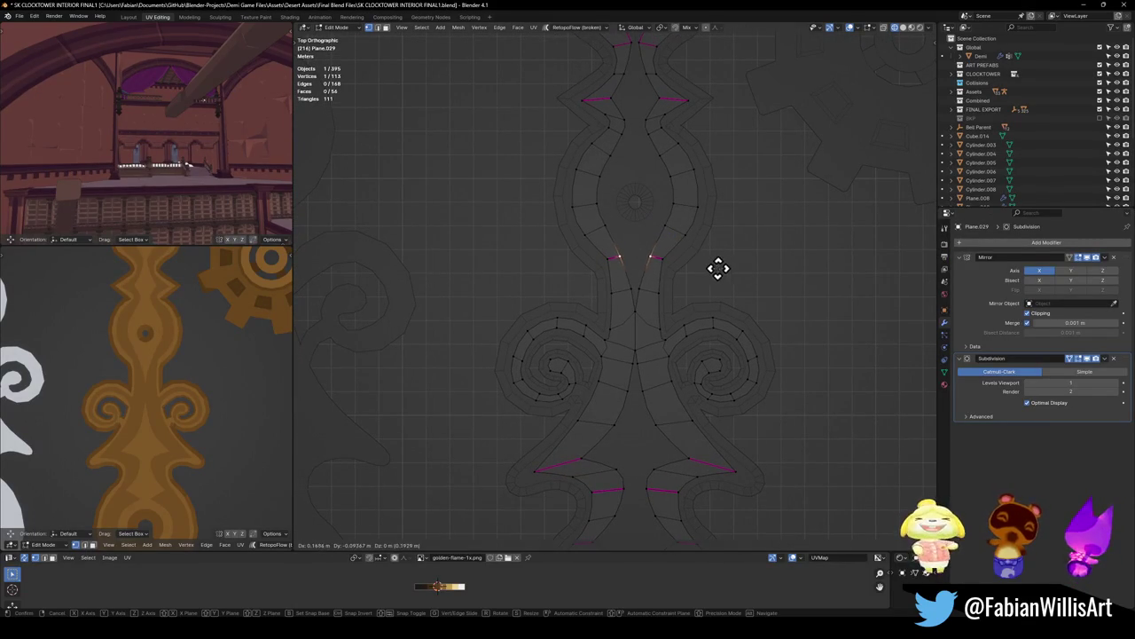
{"action": "left_click", "coordinate": [700, 266]}
{"action": "key", "text": "ctrl+s"}
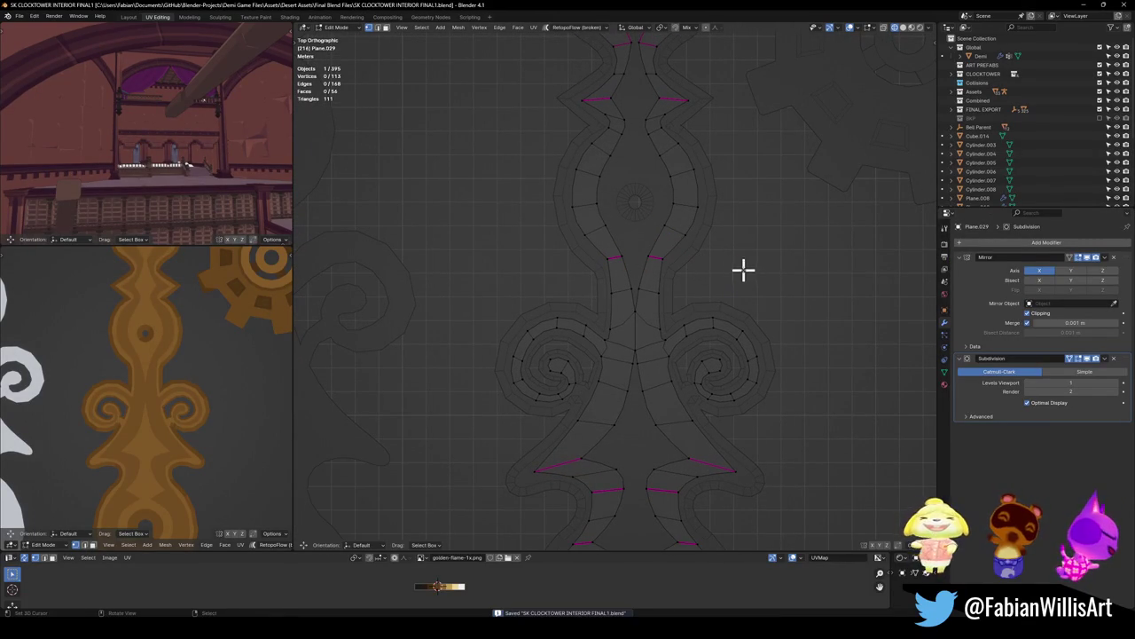
Step: Crease the mirrored edge near the centre of the ornament's waist
{"action": "scroll", "coordinate": [697, 281], "scroll_direction": "up", "scroll_amount": 4}
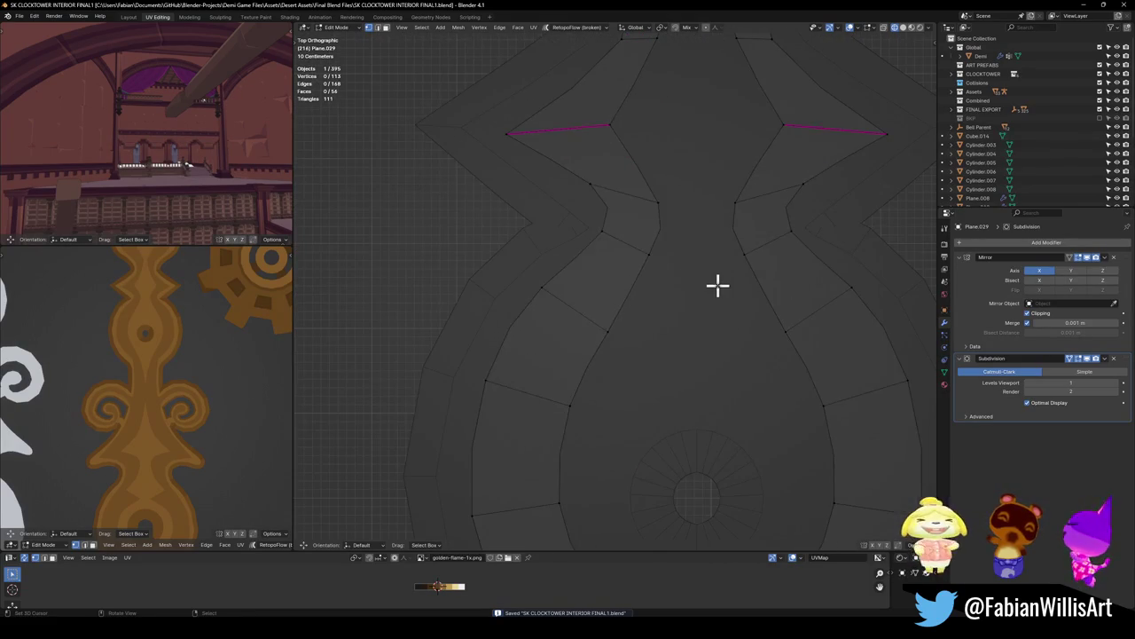
{"action": "middle_click_drag", "start_coordinate": [666, 323], "coordinate": [623, 356], "text": "shift"}
{"action": "left_click", "coordinate": [657, 268]}
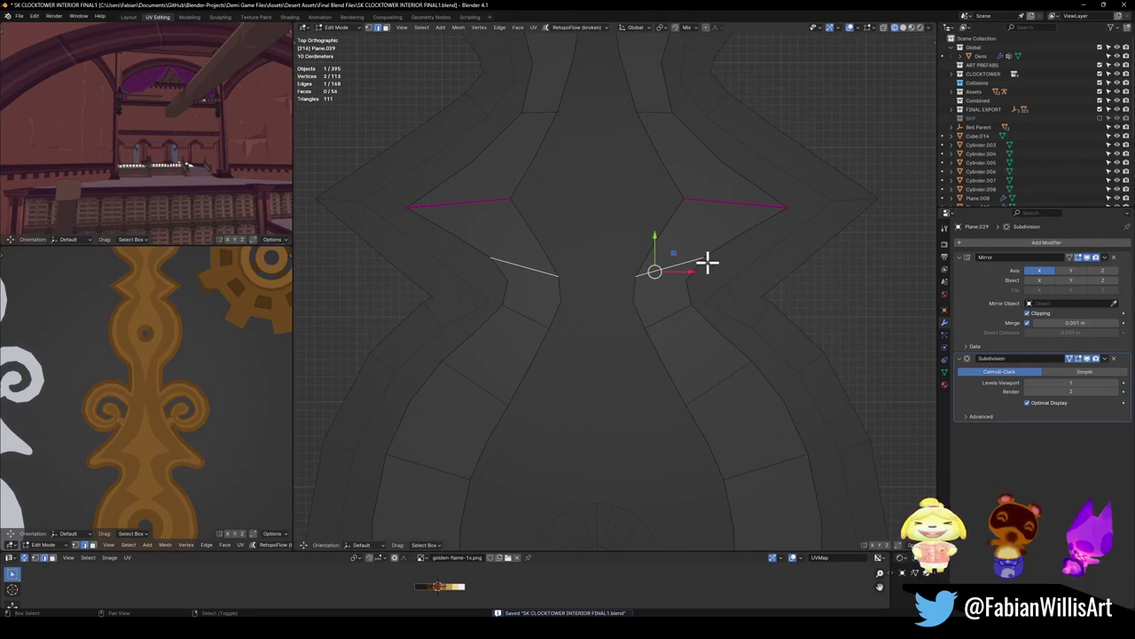
{"action": "key", "text": "shift+e"}
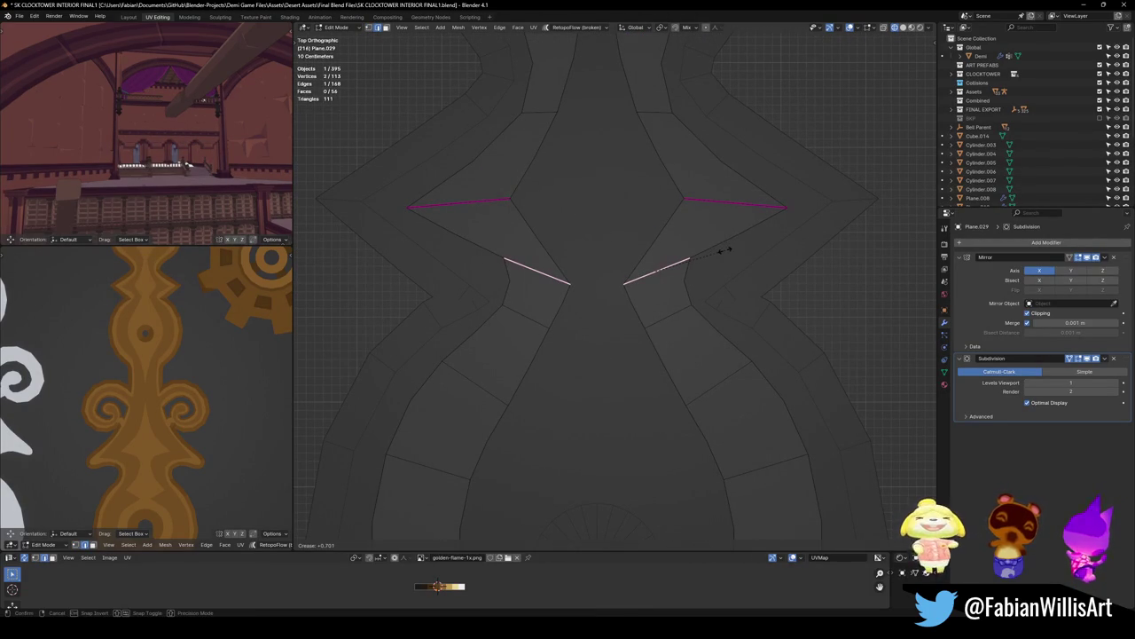
{"action": "left_click", "coordinate": [725, 251]}
Step: Pull the central vertex toward the mirror axis and shift the vertex beside the waist
{"action": "middle_click_drag", "start_coordinate": [722, 249], "coordinate": [698, 299], "text": "shift"}
{"action": "left_click", "coordinate": [625, 302]}
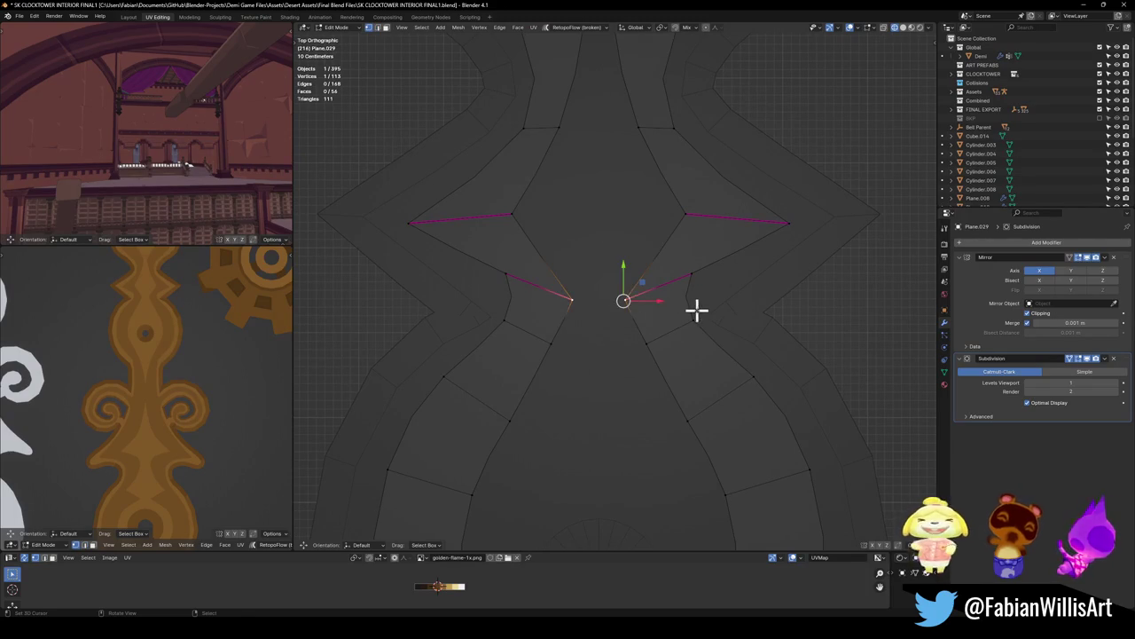
{"action": "key", "text": "g"}
{"action": "left_click", "coordinate": [652, 355]}
{"action": "left_click", "coordinate": [652, 355]}
{"action": "key", "text": "g"}
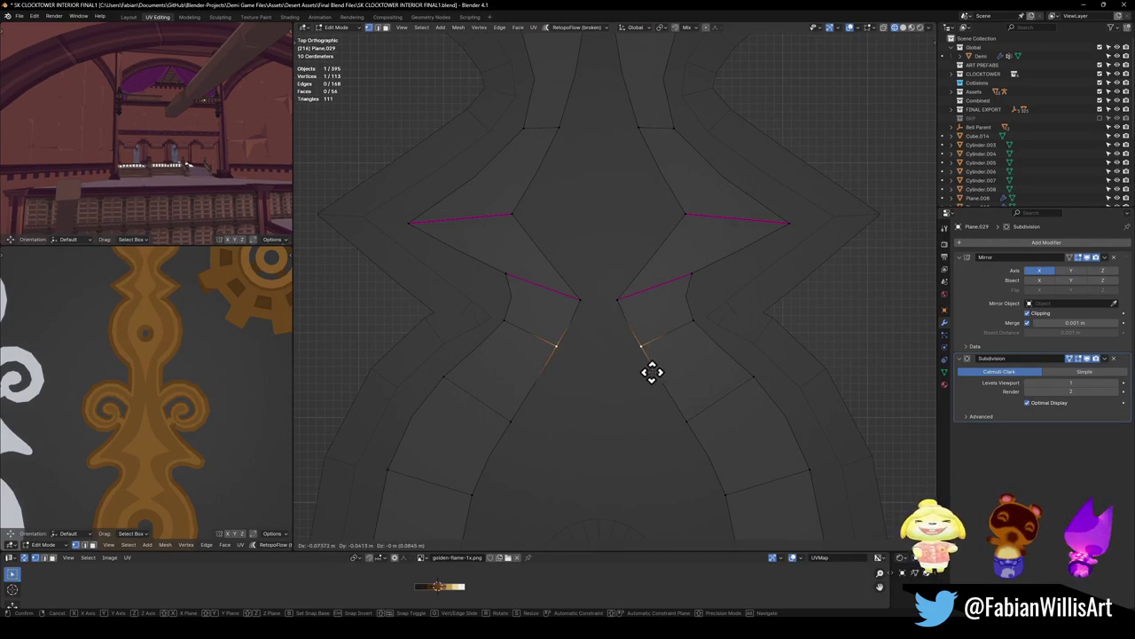
{"action": "left_click", "coordinate": [668, 365]}
{"action": "left_click", "coordinate": [691, 333]}
{"action": "middle_click_drag", "start_coordinate": [676, 261], "coordinate": [680, 335], "text": "shift"}
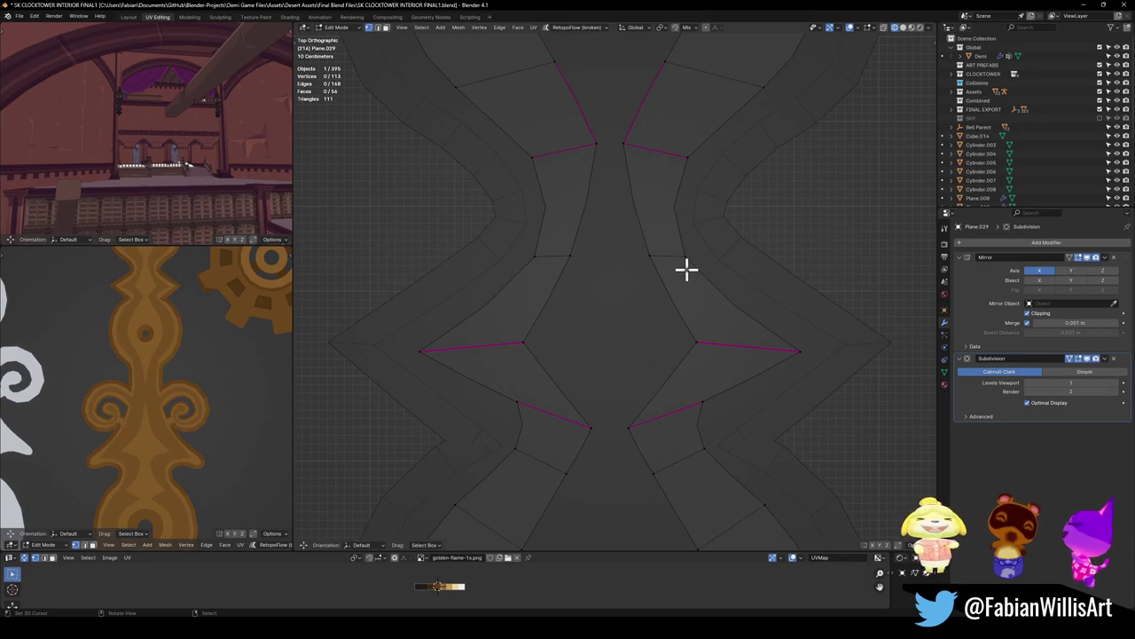
{"action": "scroll", "coordinate": [710, 293], "scroll_direction": "down", "scroll_amount": 3}
{"action": "scroll", "coordinate": [621, 266], "scroll_direction": "up", "scroll_amount": 2}
{"action": "scroll", "coordinate": [594, 355], "scroll_direction": "up", "scroll_amount": 2}
Step: Move the vertex left of the waist up-left with its mirror, then save
{"action": "mouse_move", "coordinate": [580, 393]}
{"action": "middle_mouse_down", "text": "shift"}
{"action": "mouse_move", "coordinate": [576, 246]}
{"action": "mouse_move", "coordinate": [539, 254]}
{"action": "mouse_move", "coordinate": [542, 387]}
{"action": "mouse_move", "coordinate": [554, 279]}
{"action": "middle_mouse_up", "text": "shift"}
{"action": "middle_click_drag", "start_coordinate": [594, 576], "coordinate": [591, 264], "text": "shift"}
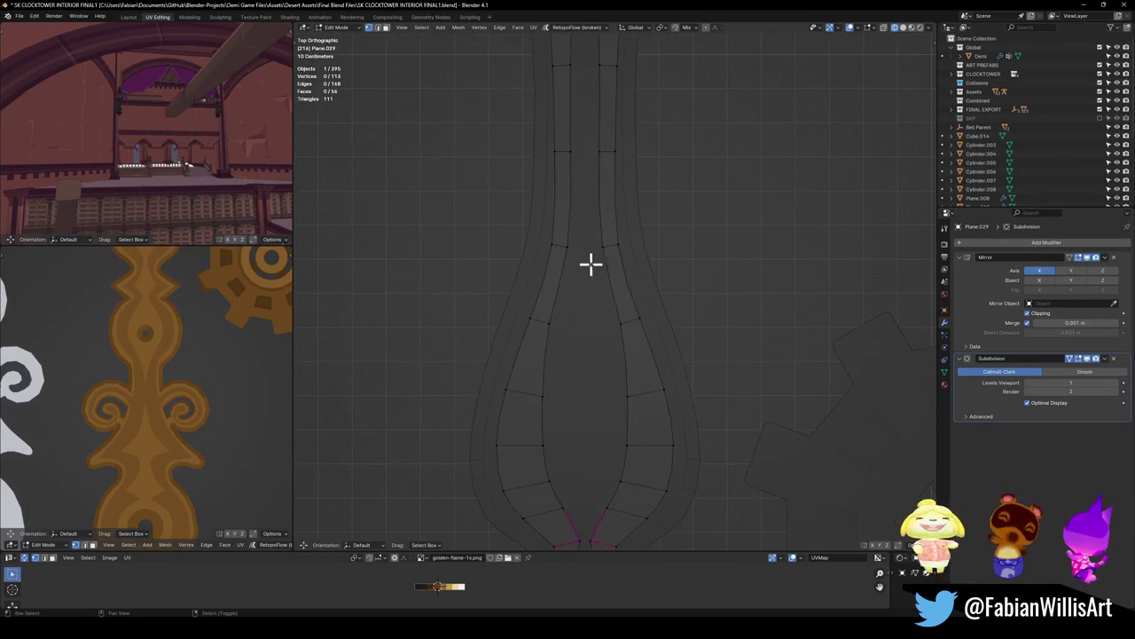
{"action": "middle_click_drag", "start_coordinate": [611, 559], "coordinate": [613, 414], "text": "shift"}
{"action": "scroll", "coordinate": [683, 417], "scroll_direction": "up", "scroll_amount": 3}
{"action": "middle_click_drag", "start_coordinate": [674, 471], "coordinate": [679, 318], "text": "shift"}
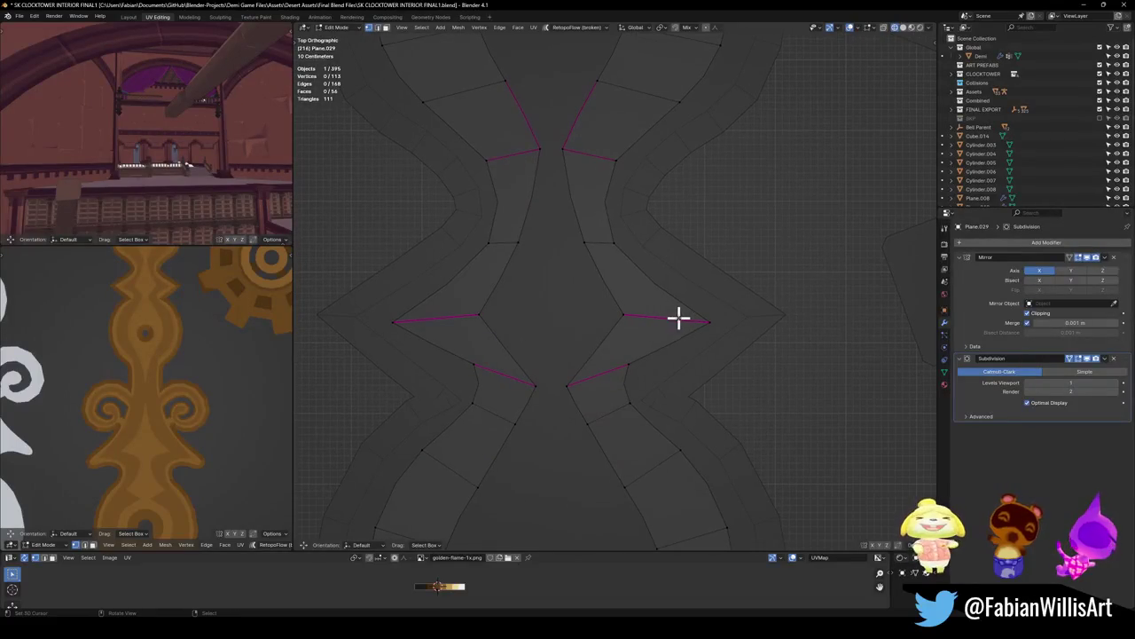
{"action": "left_click", "coordinate": [625, 315]}
{"action": "key", "text": "g"}
{"action": "right_click", "coordinate": [673, 326]}
{"action": "key", "text": "g"}
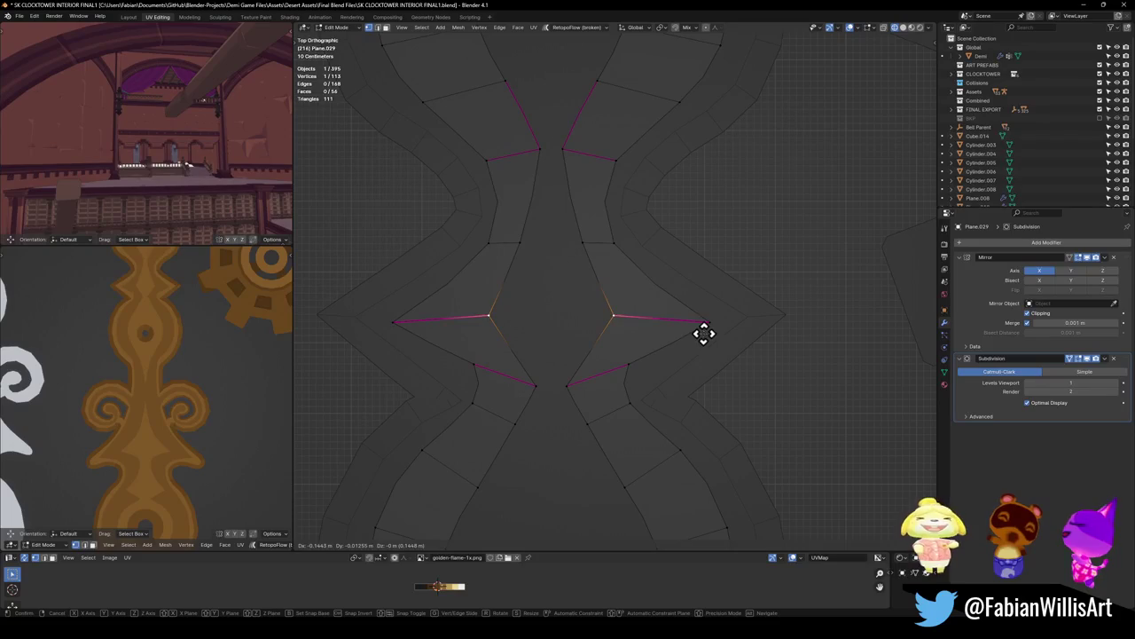
{"action": "left_click", "coordinate": [703, 333]}
{"action": "left_click", "coordinate": [703, 333]}
{"action": "key", "text": "ctrl+s"}
Step: Select the edges up the neck's side and scale them narrower along X
{"action": "scroll", "coordinate": [621, 296], "scroll_direction": "down", "scroll_amount": 5}
{"action": "scroll", "coordinate": [155, 333], "scroll_direction": "down", "scroll_amount": 2}
{"action": "scroll", "coordinate": [160, 328], "scroll_direction": "up", "scroll_amount": 1}
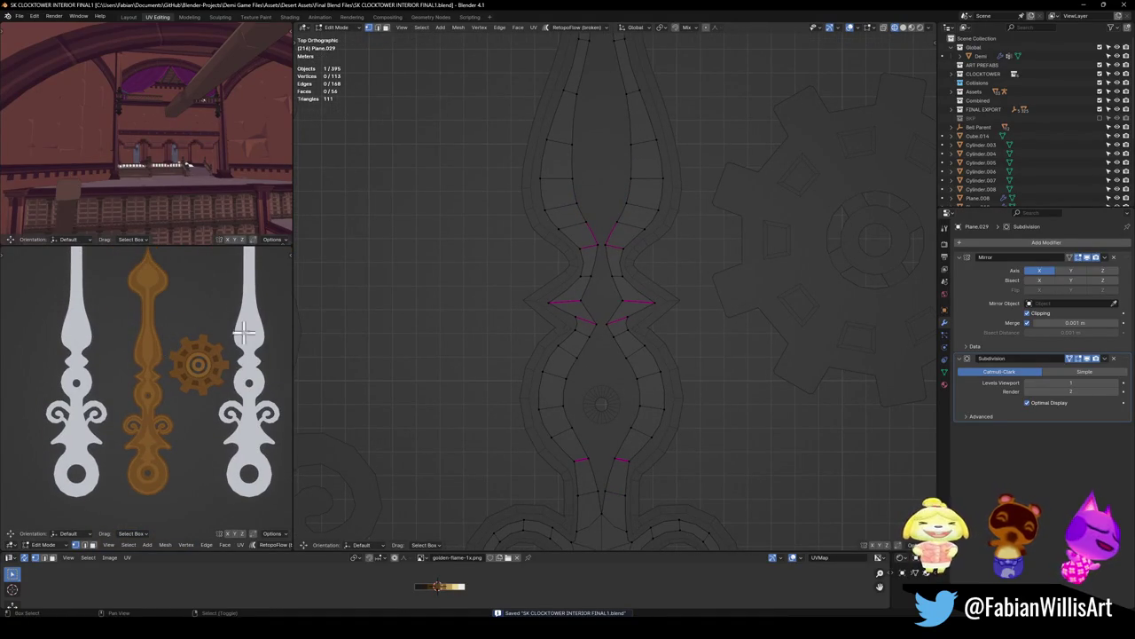
{"action": "scroll", "coordinate": [621, 240], "scroll_direction": "up", "scroll_amount": 3}
{"action": "scroll", "coordinate": [606, 276], "scroll_direction": "up", "scroll_amount": 2}
{"action": "left_click", "coordinate": [626, 321]}
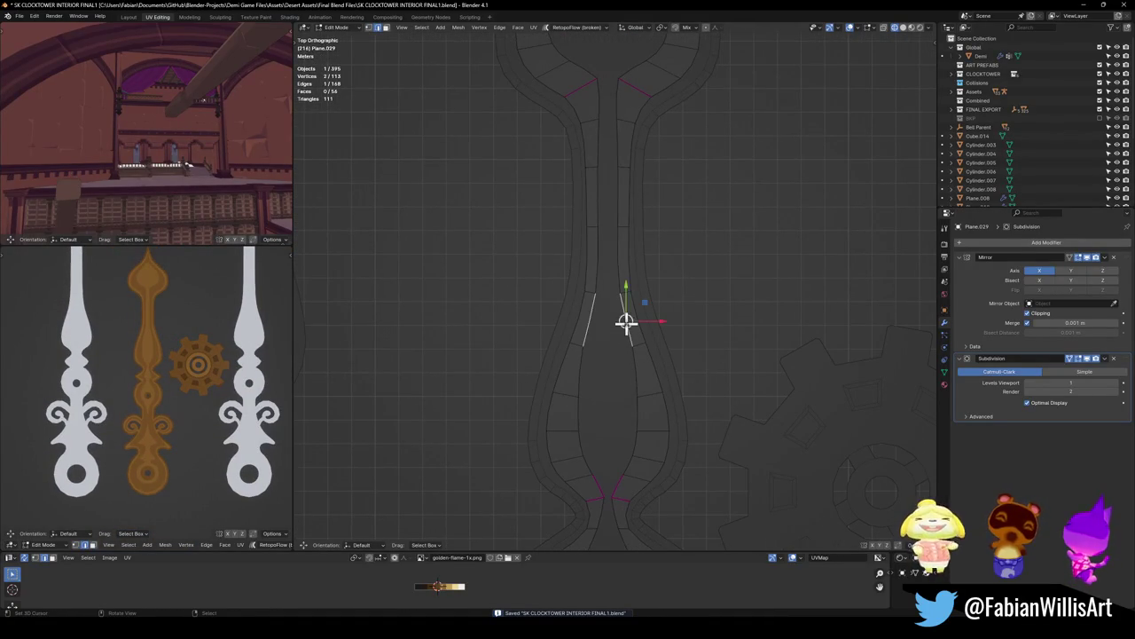
{"action": "left_click", "coordinate": [617, 240], "text": "shift"}
{"action": "left_click", "coordinate": [616, 178], "text": "shift"}
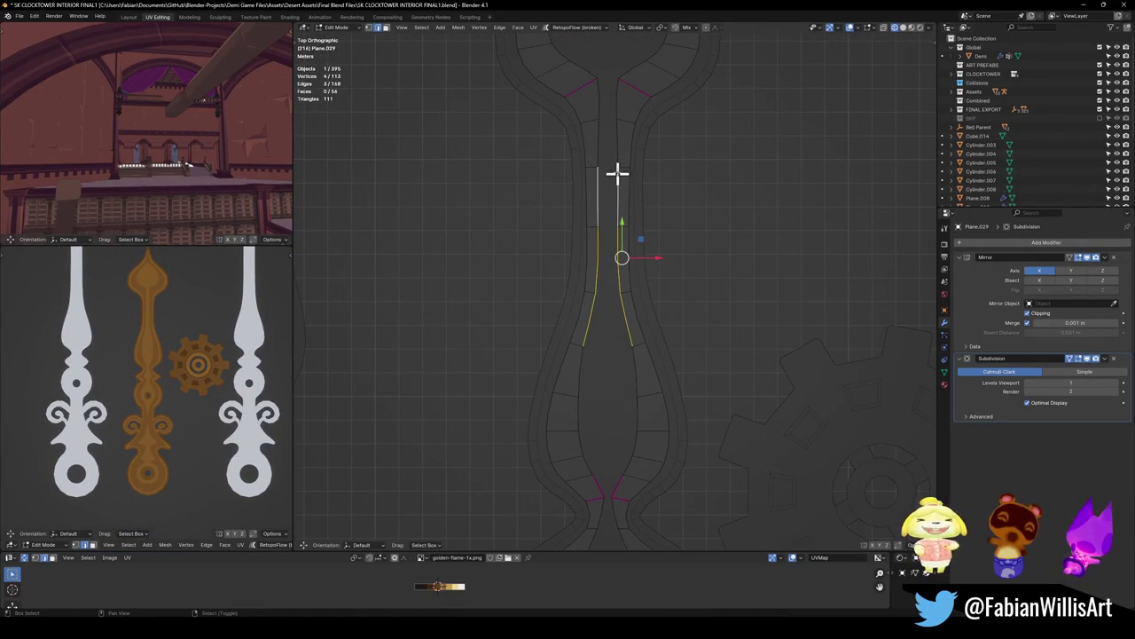
{"action": "left_click", "coordinate": [615, 101], "text": "ctrl"}
{"action": "key", "text": "s"}
{"action": "key", "text": "x"}
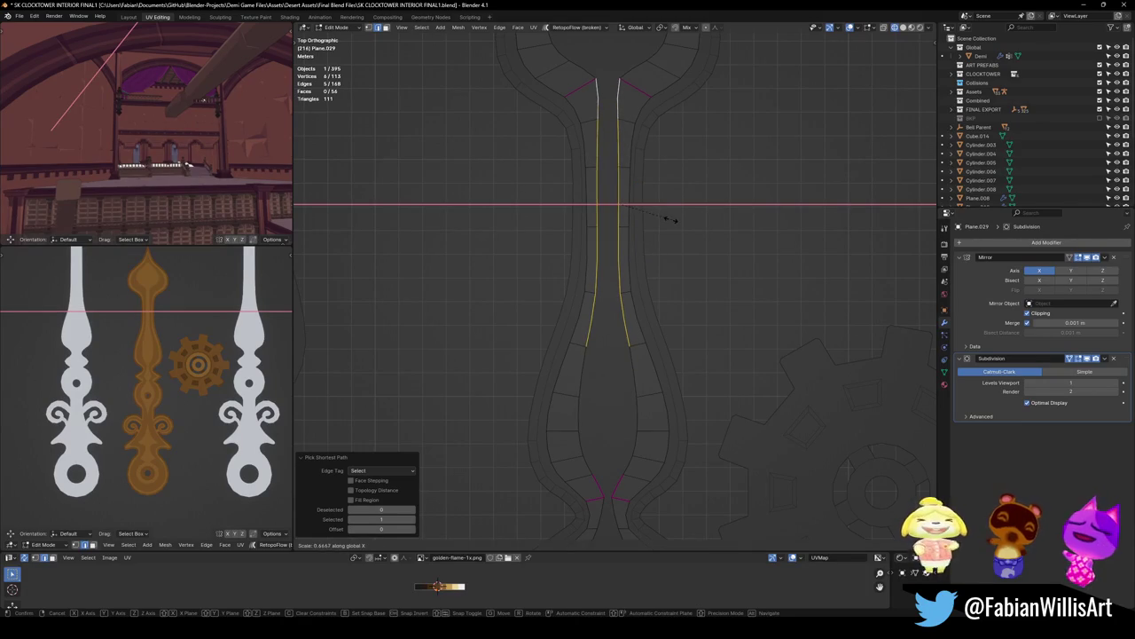
{"action": "left_click", "coordinate": [670, 217]}
Step: Straighten the inner neck edge loop into a vertical line with S X 0, then deselect
{"action": "left_click", "coordinate": [665, 223]}
{"action": "left_click", "coordinate": [618, 274]}
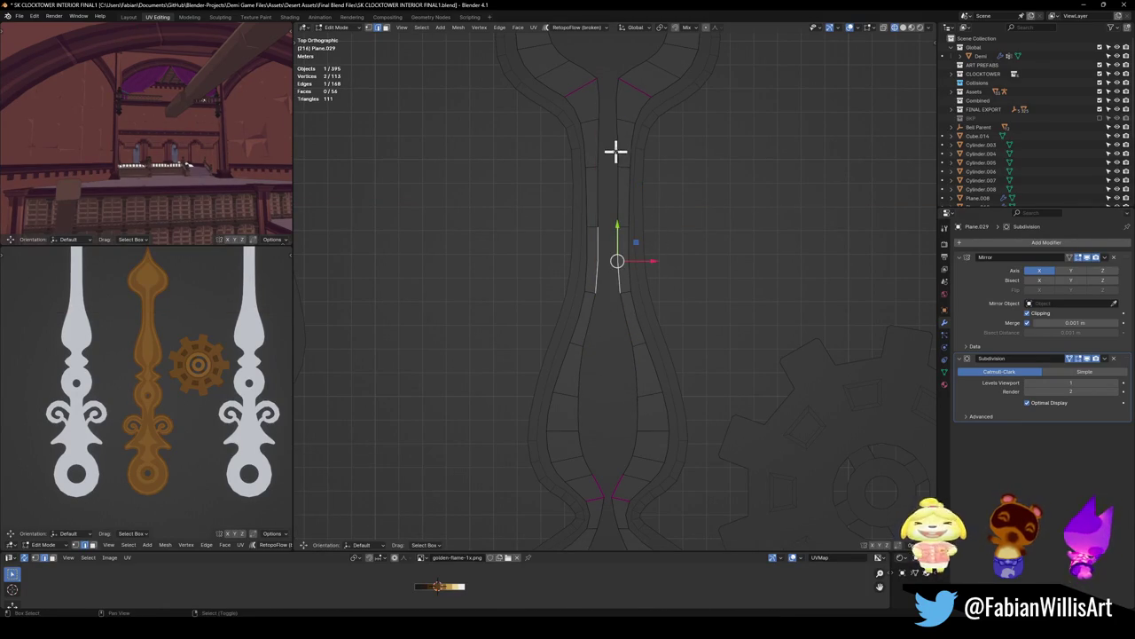
{"action": "left_click", "coordinate": [620, 101], "text": "ctrl"}
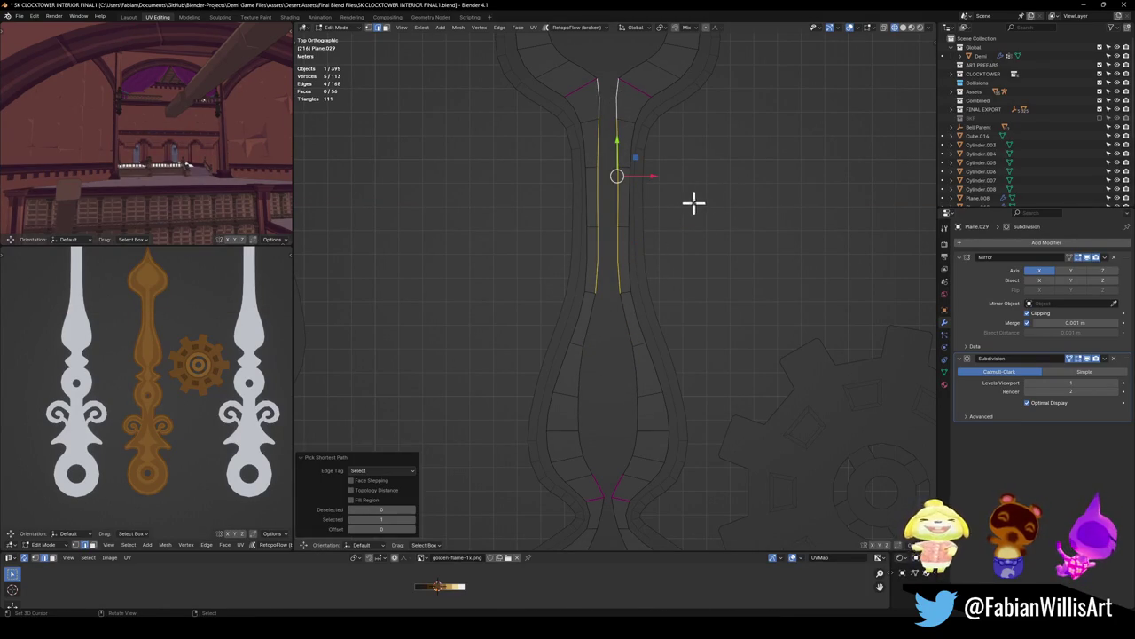
{"action": "key", "text": "s"}
{"action": "key", "text": "x"}
{"action": "key", "text": "0"}
{"action": "key", "text": "Return"}
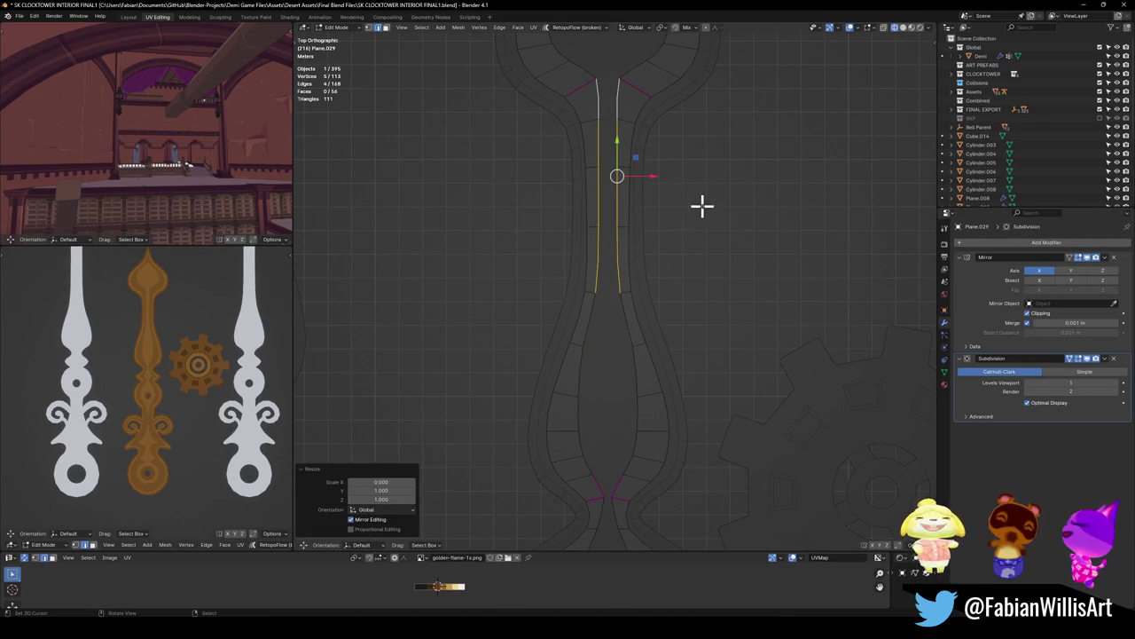
{"action": "left_click", "coordinate": [702, 206]}
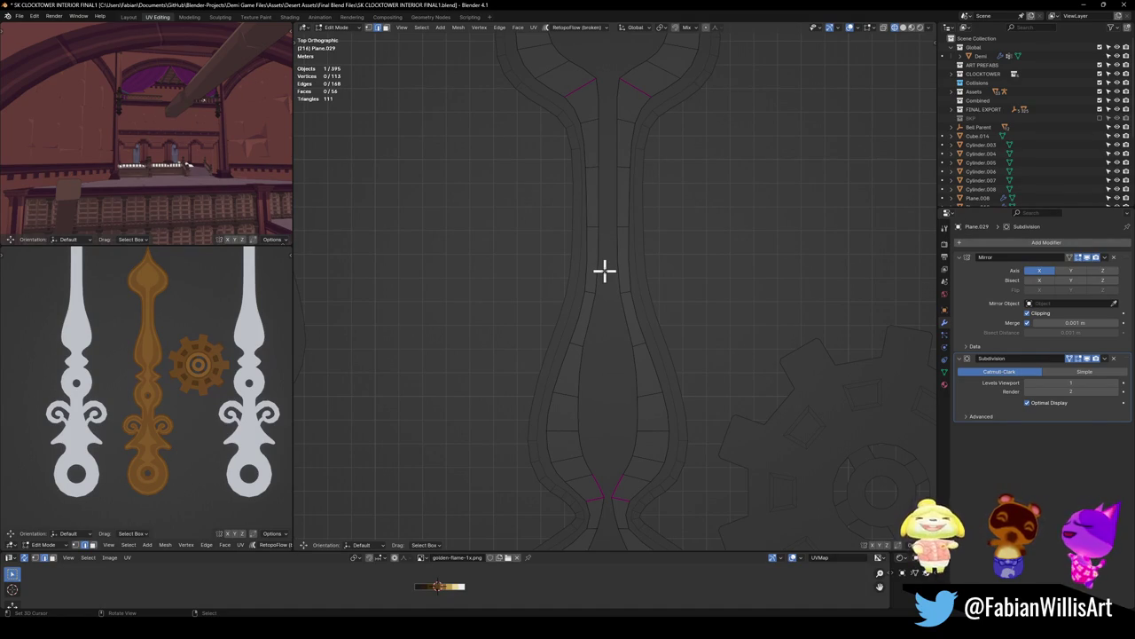
{"action": "scroll", "coordinate": [619, 244], "scroll_direction": "up", "scroll_amount": 2}
Step: Give the diagonal edge at the bulb's base a full crease of 1
{"action": "scroll", "coordinate": [609, 322], "scroll_direction": "up", "scroll_amount": 2}
{"action": "key", "text": "a"}
{"action": "key", "text": "alt+a"}
{"action": "scroll", "coordinate": [631, 299], "scroll_direction": "up", "scroll_amount": 2}
{"action": "left_click", "coordinate": [610, 222]}
{"action": "key", "text": "2"}
{"action": "left_click", "coordinate": [644, 242]}
{"action": "key", "text": "shift+e"}
{"action": "key", "text": "1"}
{"action": "left_click", "coordinate": [689, 232]}
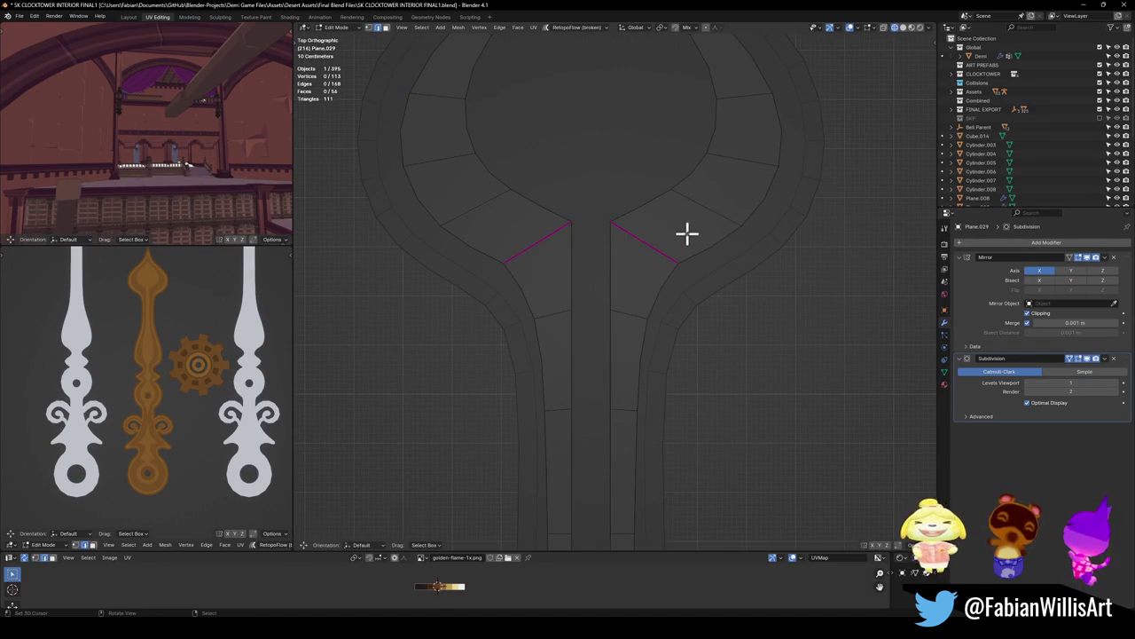
Step: Move the mirrored vertex pair near the bulb's tip onto the reference curve
{"action": "middle_click_drag", "start_coordinate": [637, 263], "coordinate": [643, 318], "text": "shift"}
{"action": "scroll", "coordinate": [210, 373], "scroll_direction": "up", "scroll_amount": 2}
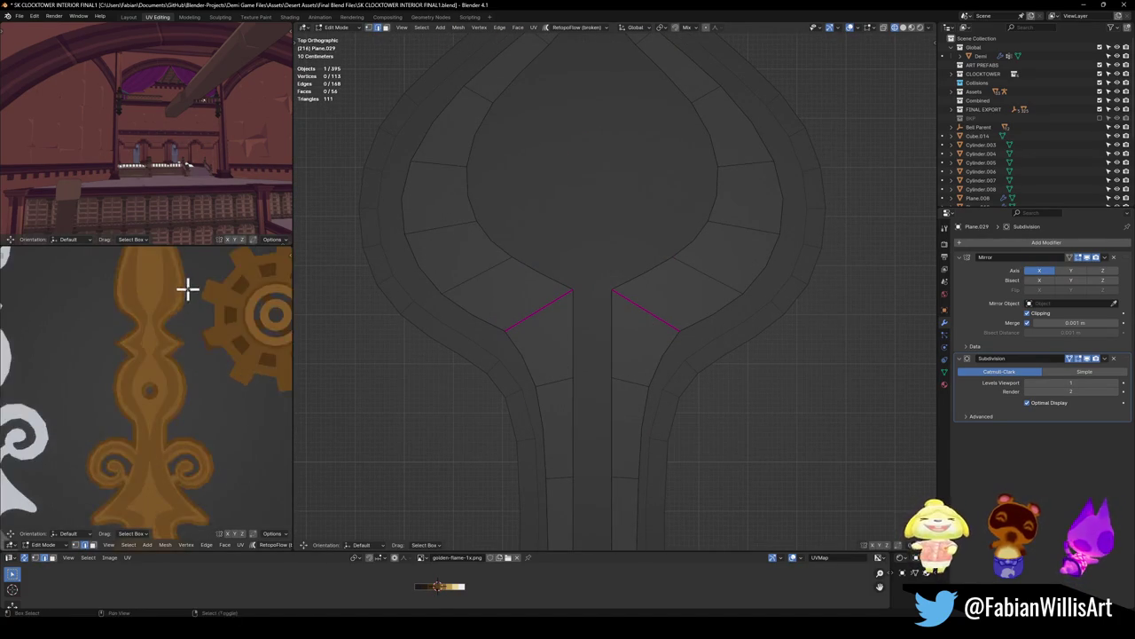
{"action": "scroll", "coordinate": [163, 375], "scroll_direction": "up", "scroll_amount": 1}
{"action": "scroll", "coordinate": [154, 400], "scroll_direction": "up", "scroll_amount": 1}
{"action": "scroll", "coordinate": [185, 383], "scroll_direction": "up", "scroll_amount": 3}
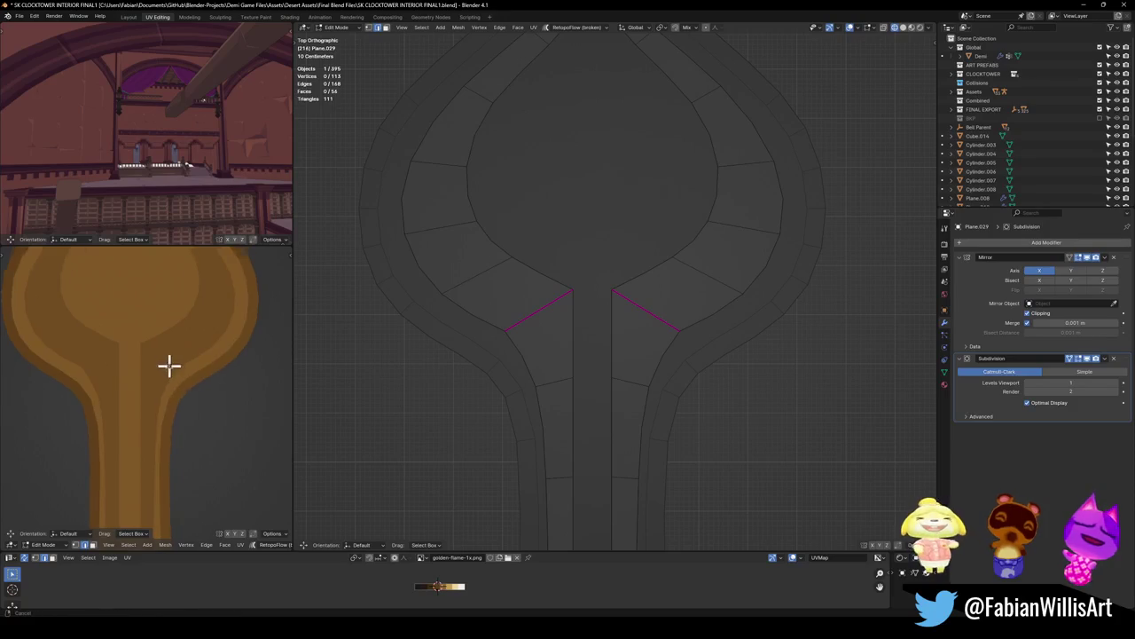
{"action": "scroll", "coordinate": [168, 365], "scroll_direction": "up", "scroll_amount": 1}
{"action": "middle_click_drag", "start_coordinate": [631, 150], "coordinate": [624, 299], "text": "shift"}
{"action": "left_click", "coordinate": [621, 197]}
{"action": "key", "text": "g"}
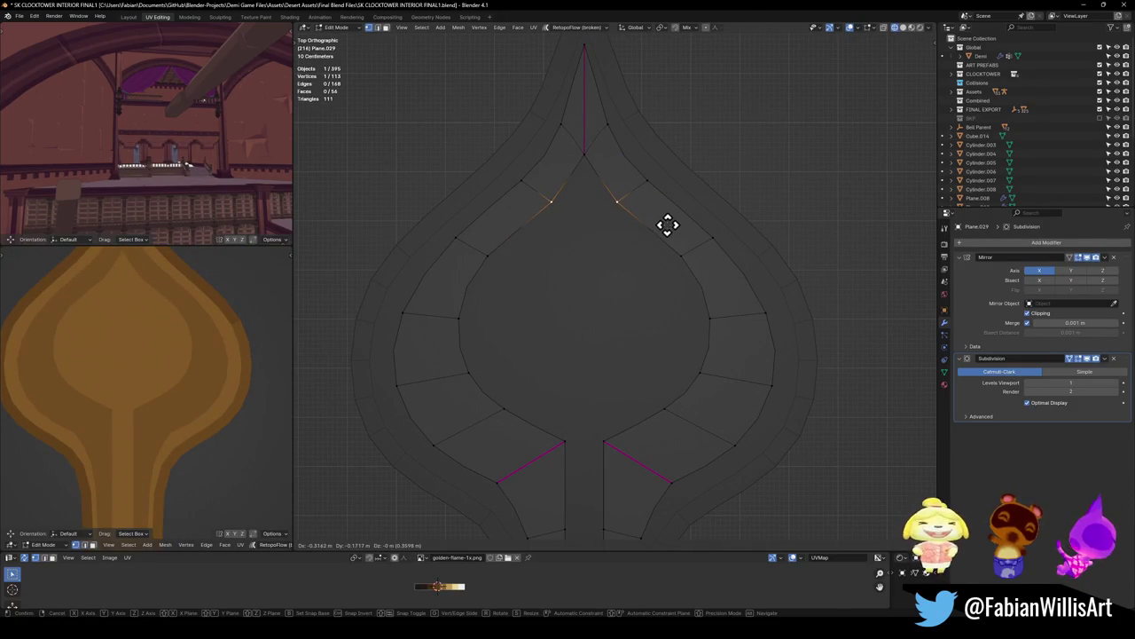
{"action": "left_click", "coordinate": [665, 244]}
{"action": "key", "text": "g"}
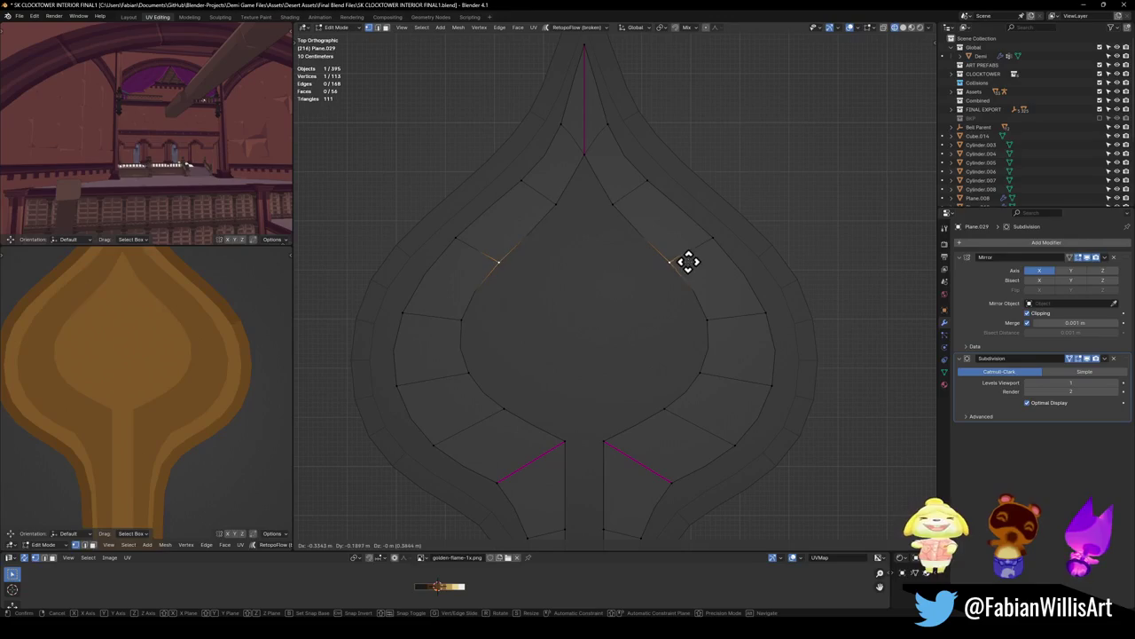
{"action": "left_click", "coordinate": [687, 262]}
Step: Lower the next top vertex pair onto the inner reference curve; a side-vertex move is cancelled
{"action": "left_click", "coordinate": [608, 202]}
{"action": "key", "text": "g"}
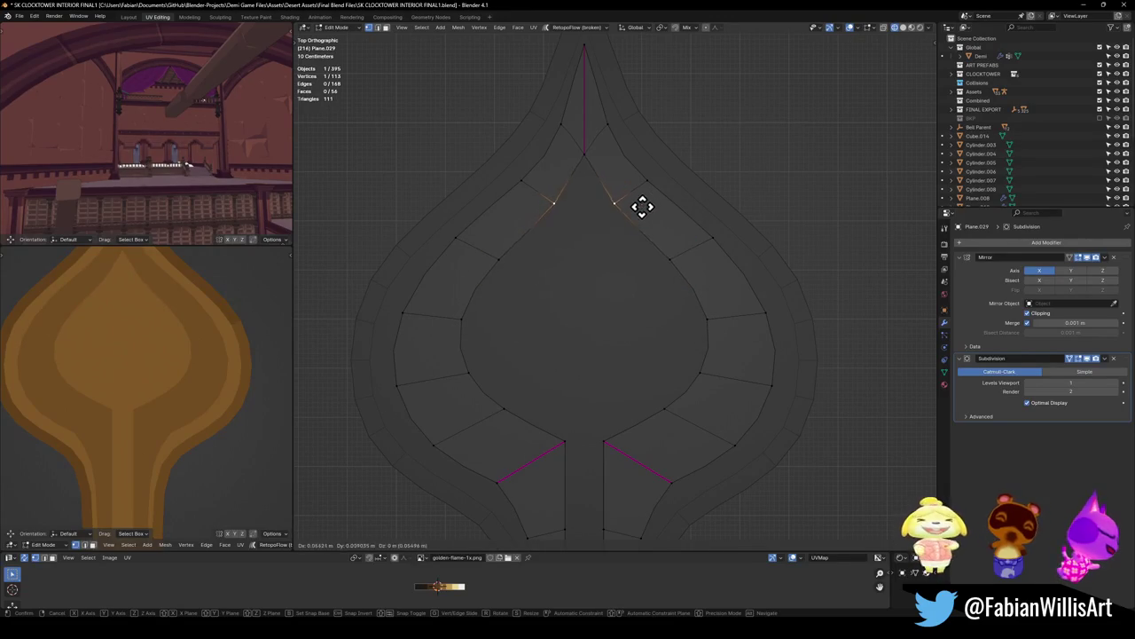
{"action": "left_click", "coordinate": [647, 215]}
{"action": "key", "text": "g"}
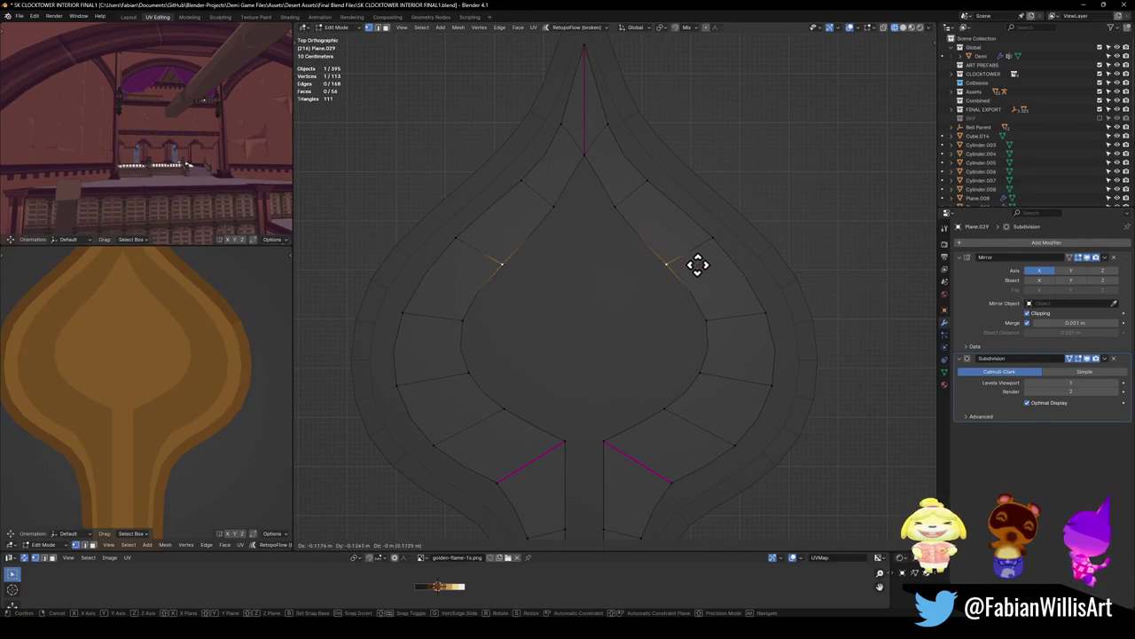
{"action": "left_click", "coordinate": [695, 259]}
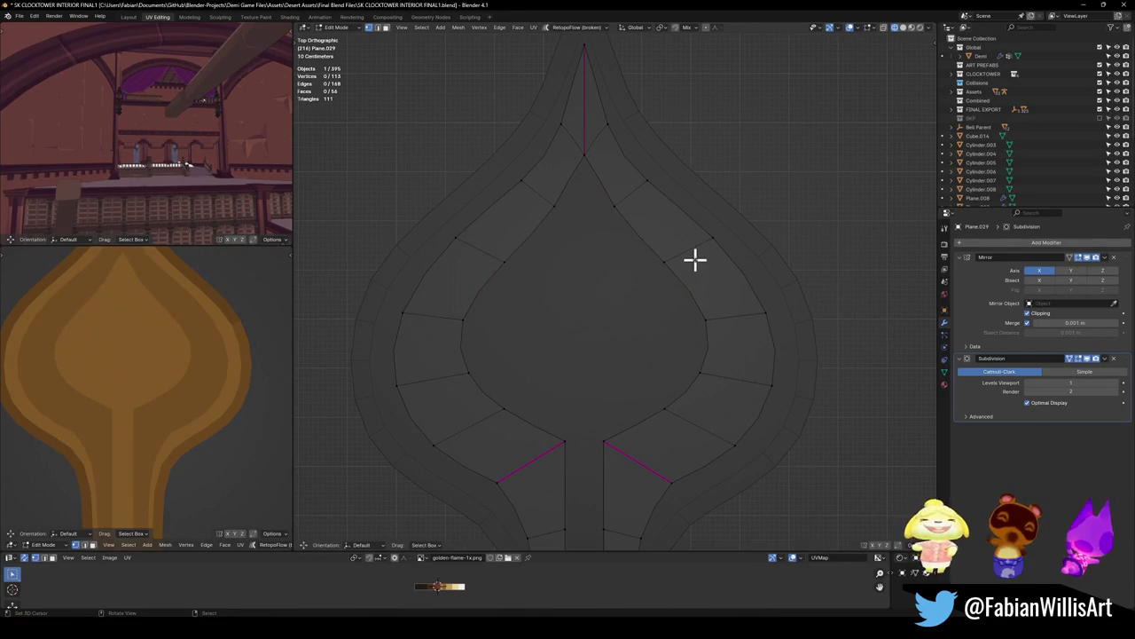
{"action": "left_click", "coordinate": [663, 264]}
{"action": "left_click", "coordinate": [707, 321]}
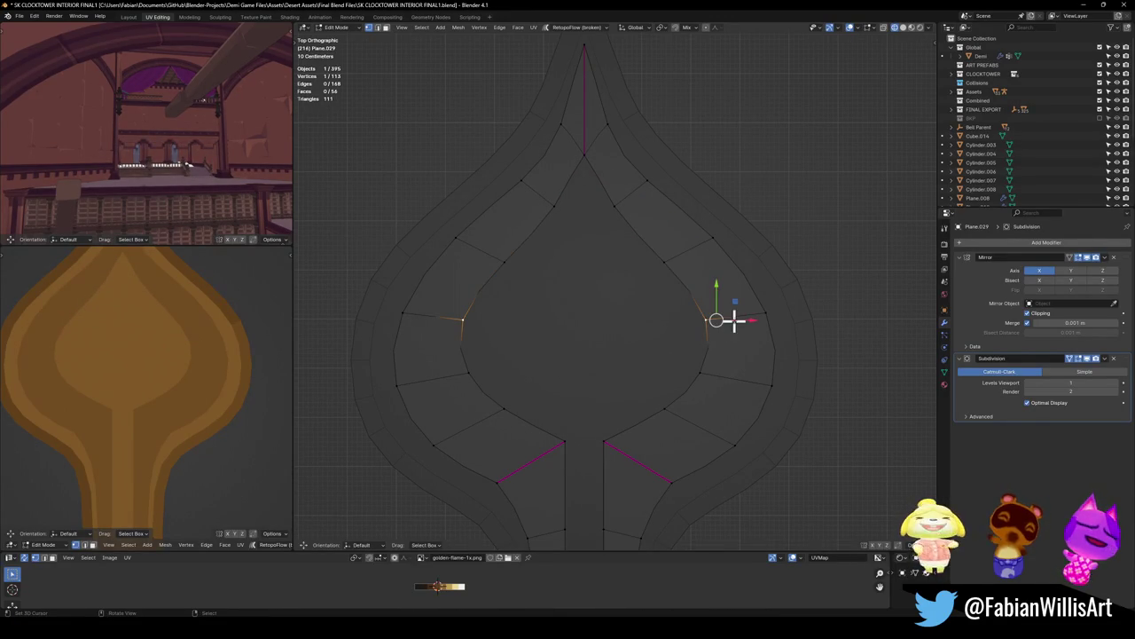
{"action": "key", "text": "g"}
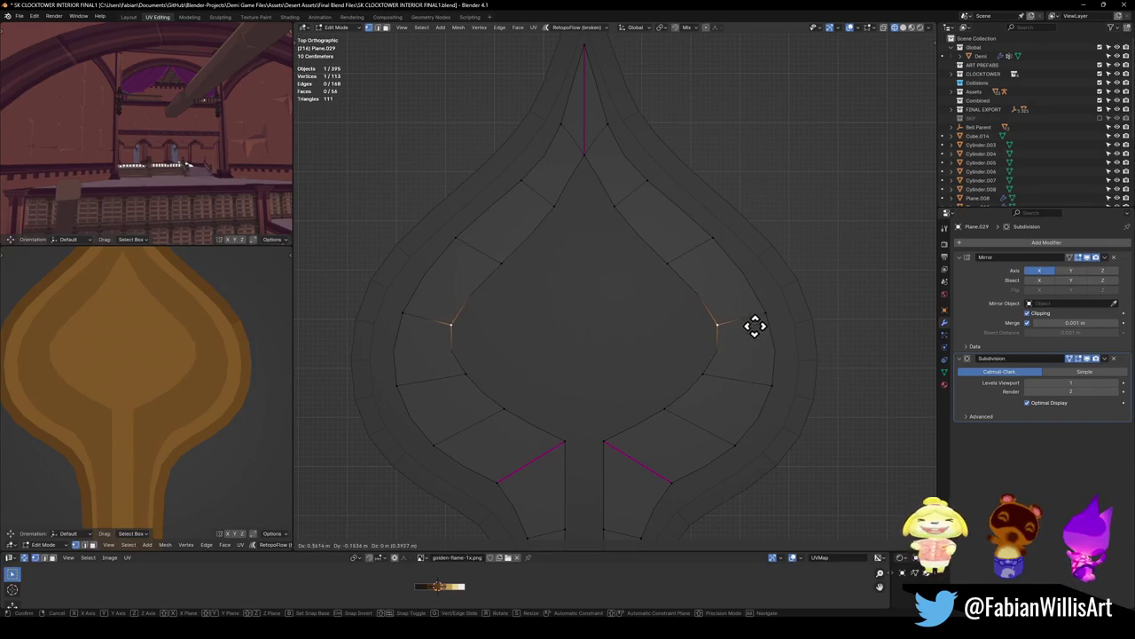
{"action": "right_click", "coordinate": [750, 342]}
Step: Try creasing the bulb's lower side edges, then undo it and deselect all
{"action": "left_click", "coordinate": [733, 321], "text": "shift"}
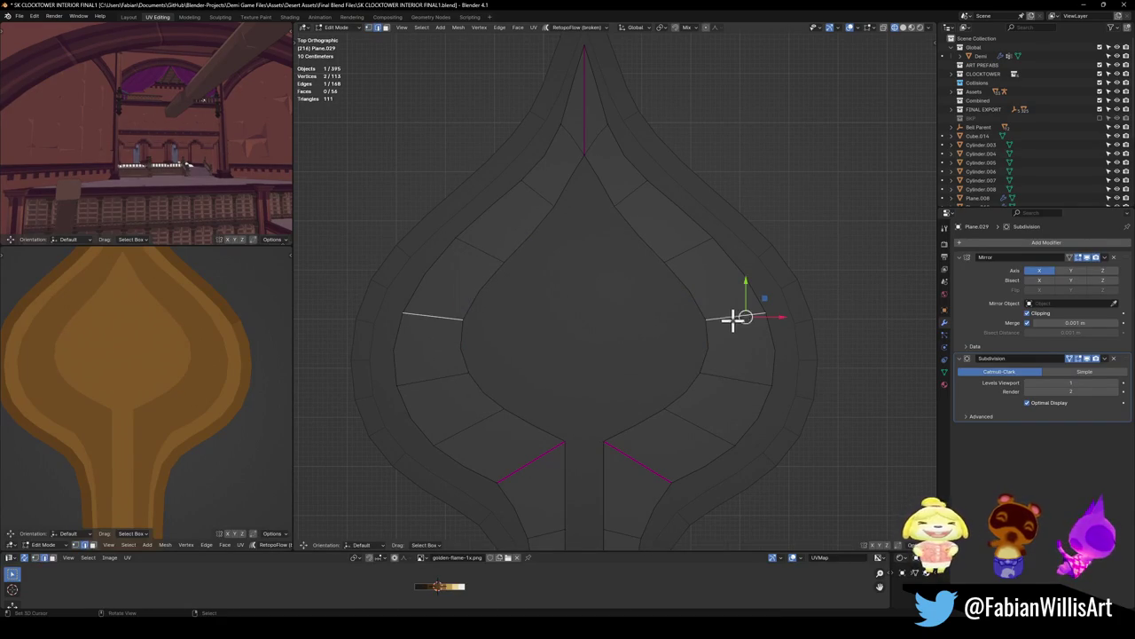
{"action": "left_click", "coordinate": [734, 379]}
{"action": "key", "text": "shift+e"}
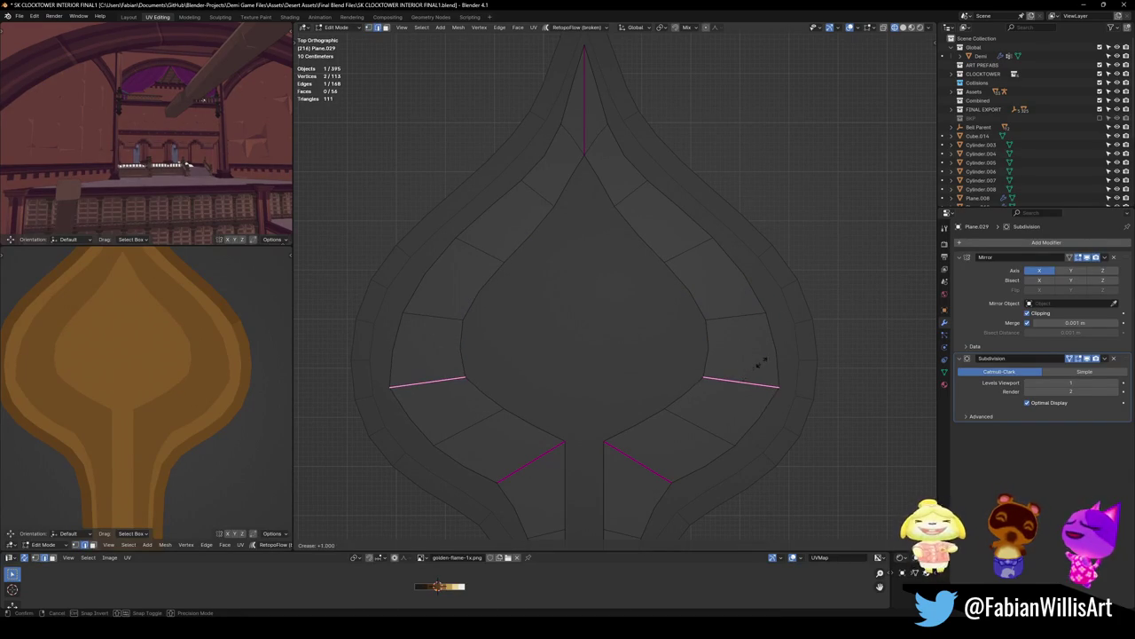
{"action": "left_click", "coordinate": [770, 362]}
{"action": "key", "text": "ctrl+z"}
{"action": "key", "text": "alt+a"}
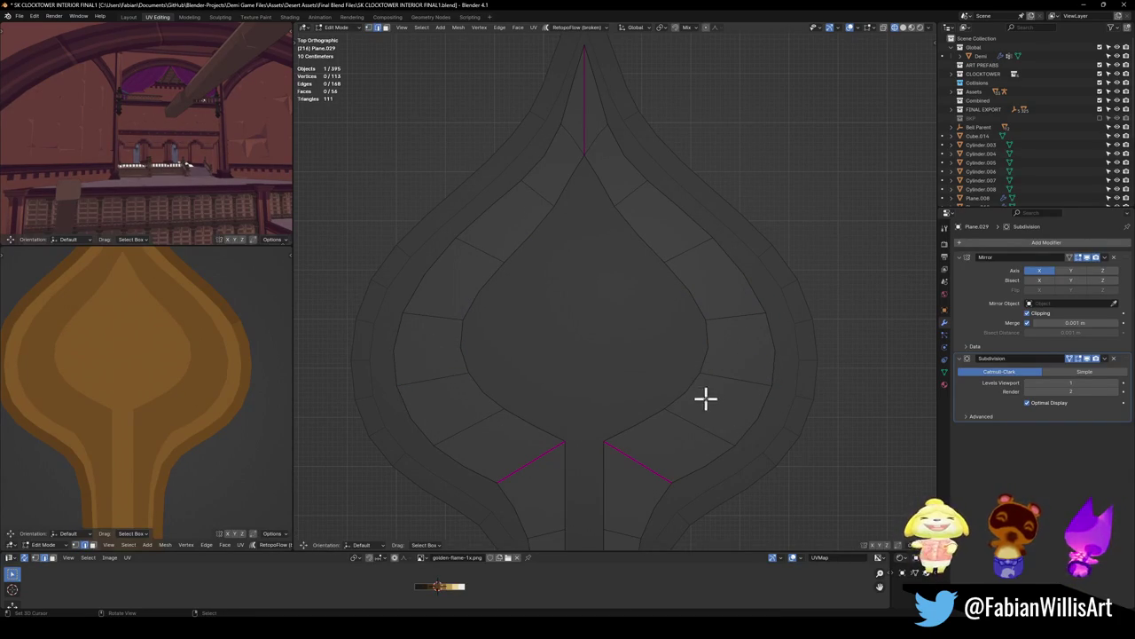
Step: Crease the vertical and horizontal edges on the bulb's side
{"action": "left_click", "coordinate": [718, 344]}
{"action": "left_click", "coordinate": [727, 315]}
{"action": "key", "text": "shift+e"}
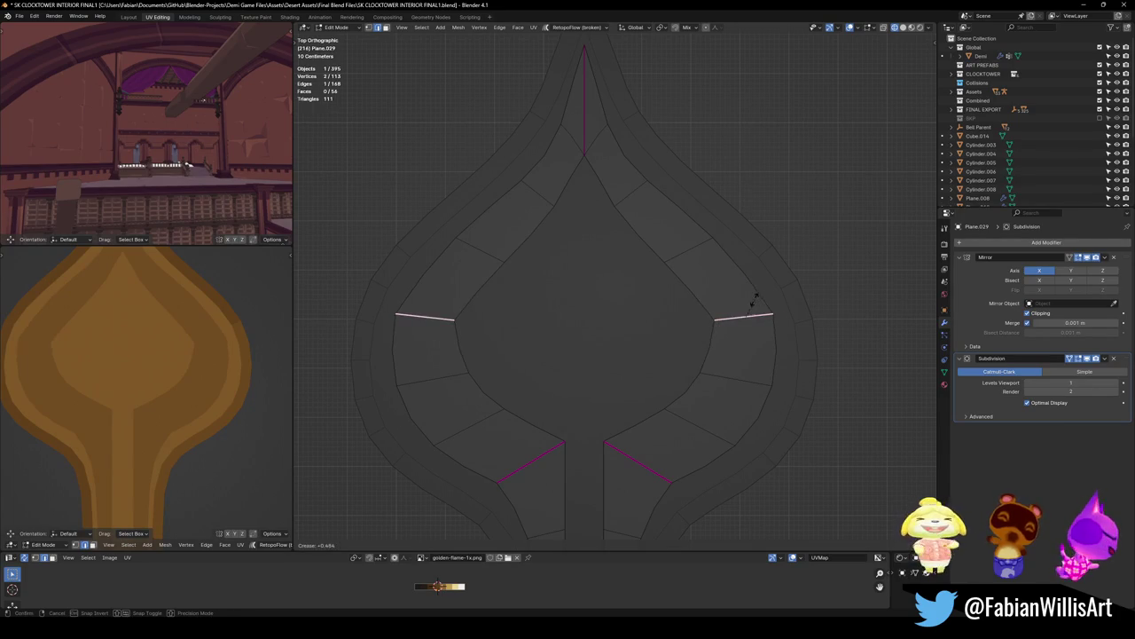
{"action": "left_click", "coordinate": [768, 297]}
{"action": "key", "text": "alt+a"}
{"action": "scroll", "coordinate": [124, 382], "scroll_direction": "down", "scroll_amount": 3}
Step: Undo the side-edge crease and save the file
{"action": "scroll", "coordinate": [226, 373], "scroll_direction": "up", "scroll_amount": 3}
{"action": "key", "text": "ctrl+z"}
{"action": "key", "text": "ctrl+z"}
{"action": "key", "text": "ctrl+z"}
{"action": "scroll", "coordinate": [677, 355], "scroll_direction": "down", "scroll_amount": 6}
{"action": "key", "text": "ctrl+s"}
Step: Maximize the reference image with Ctrl+Space to inspect it, then restore the layout
{"action": "scroll", "coordinate": [178, 378], "scroll_direction": "down", "scroll_amount": 5}
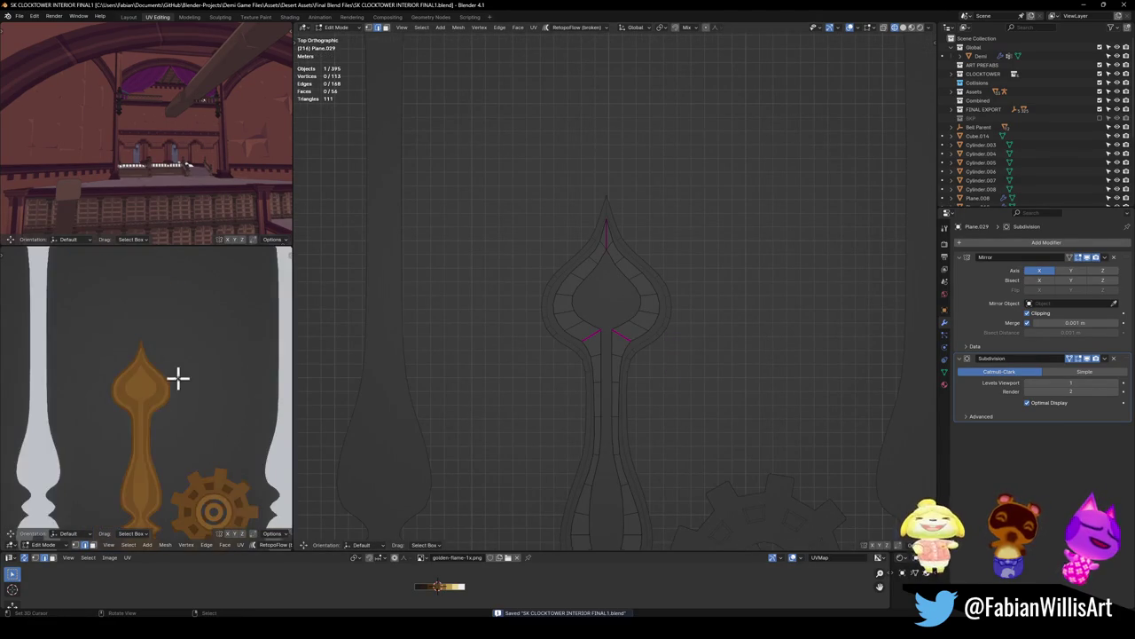
{"action": "scroll", "coordinate": [195, 350], "scroll_direction": "up", "scroll_amount": 2}
{"action": "scroll", "coordinate": [200, 401], "scroll_direction": "up", "scroll_amount": 3}
{"action": "scroll", "coordinate": [200, 401], "scroll_direction": "down", "scroll_amount": 1}
{"action": "scroll", "coordinate": [204, 355], "scroll_direction": "down", "scroll_amount": 1}
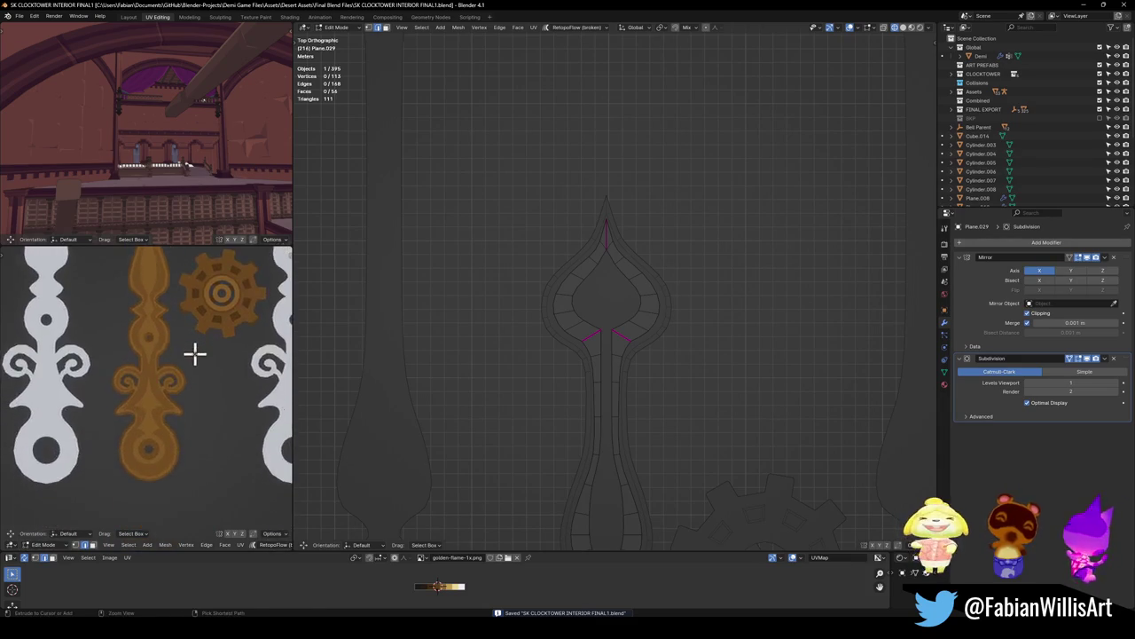
{"action": "key", "text": "ctrl+space"}
{"action": "scroll", "coordinate": [584, 356], "scroll_direction": "up", "scroll_amount": 2, "text": "shift"}
{"action": "scroll", "coordinate": [612, 381], "scroll_direction": "up", "scroll_amount": 2, "text": "shift"}
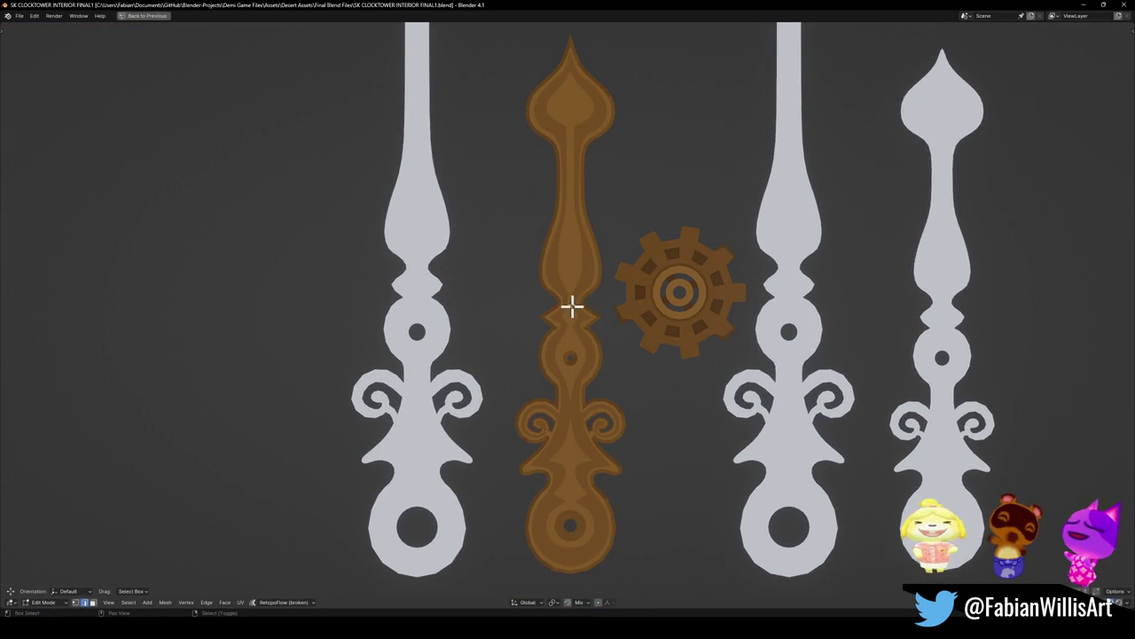
{"action": "scroll", "coordinate": [567, 306], "scroll_direction": "up", "scroll_amount": 2, "text": "shift"}
{"action": "key", "text": "ctrl+space"}
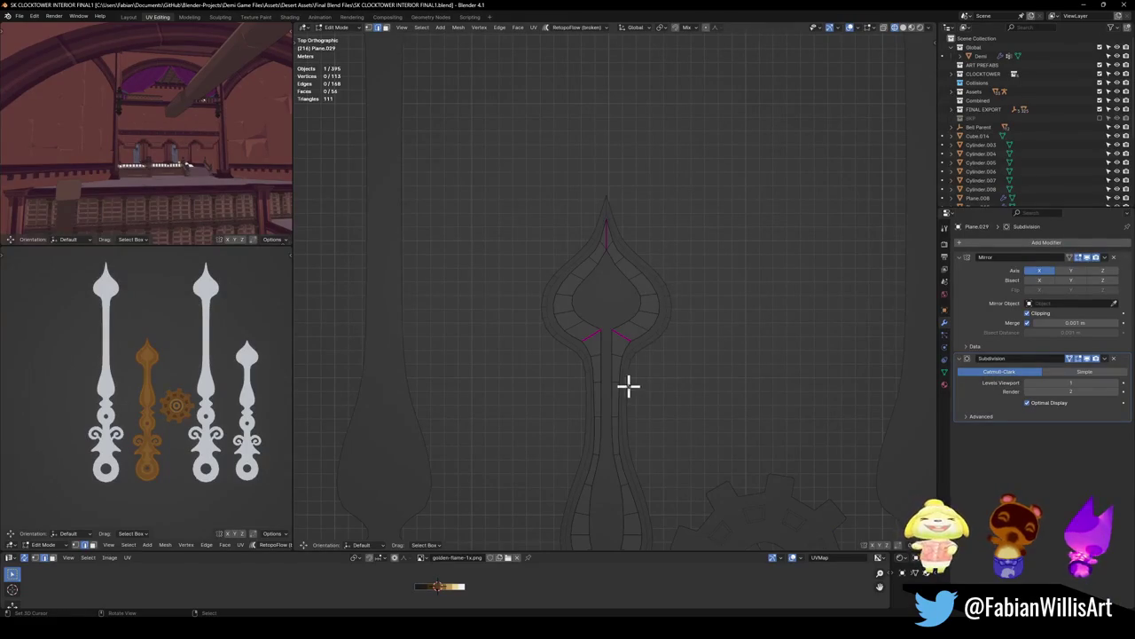
{"action": "scroll", "coordinate": [642, 355], "scroll_direction": "up", "scroll_amount": 4}
Step: Move a central neck edge -0.7942 m in X onto the mirror line
{"action": "left_click", "coordinate": [601, 352]}
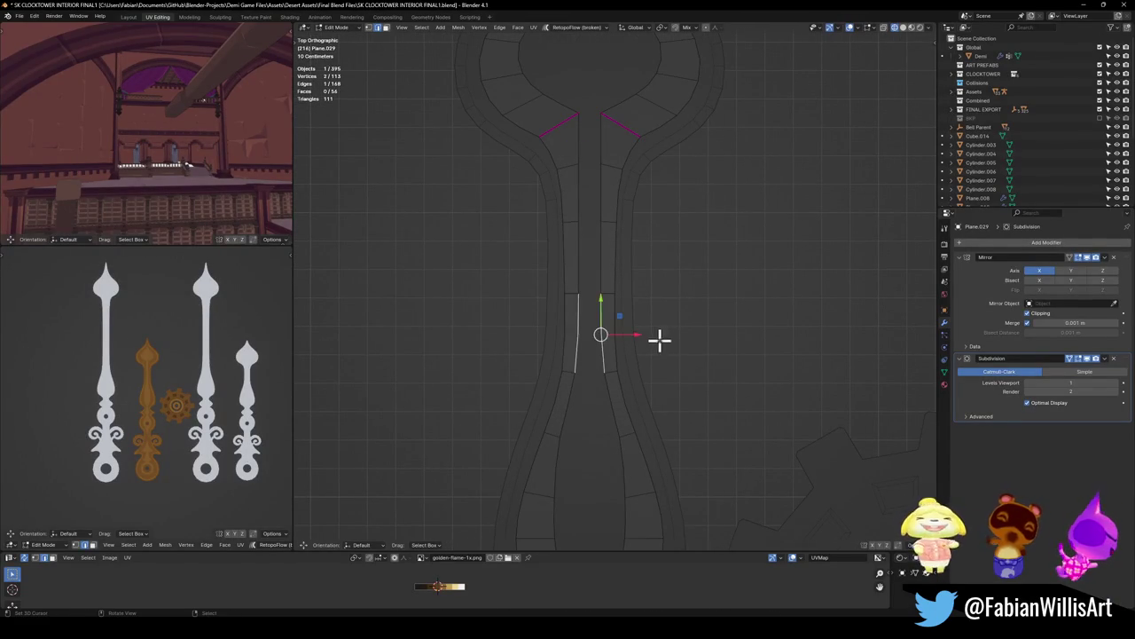
{"action": "key", "text": "g"}
{"action": "key", "text": "x"}
{"action": "left_click", "coordinate": [636, 353]}
{"action": "scroll", "coordinate": [155, 381], "scroll_direction": "up", "scroll_amount": 3}
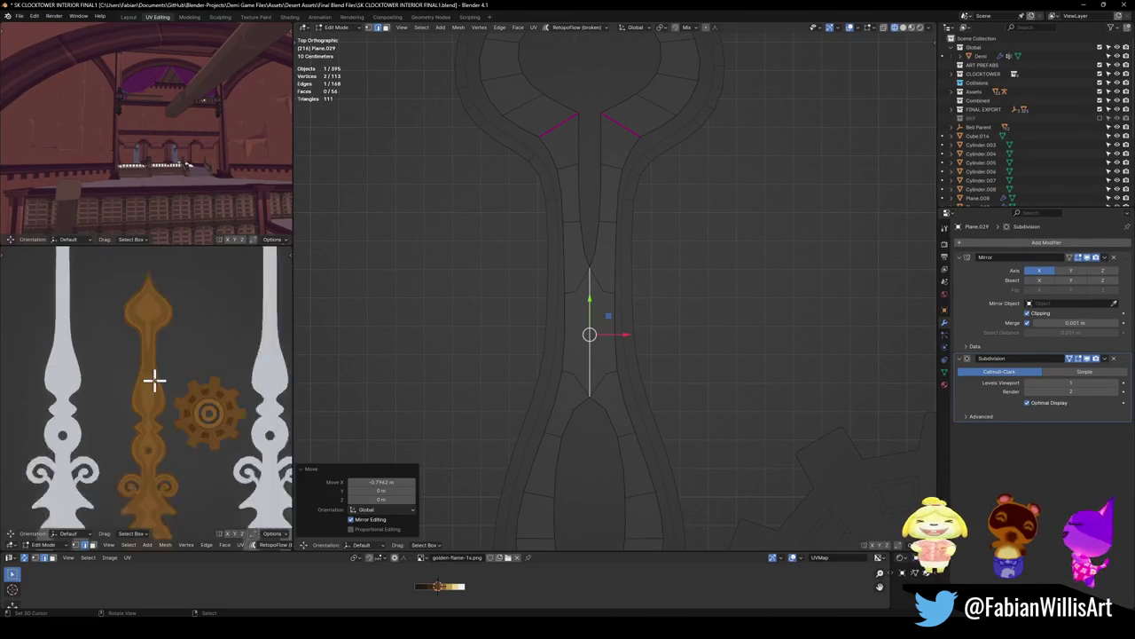
{"action": "scroll", "coordinate": [182, 377], "scroll_direction": "up", "scroll_amount": 2}
{"action": "scroll", "coordinate": [630, 437], "scroll_direction": "down", "scroll_amount": 5, "text": "shift"}
Step: Reposition a lower bulb vertex to match the reference
{"action": "key", "text": "1"}
{"action": "left_click", "coordinate": [636, 271]}
{"action": "key", "text": "g"}
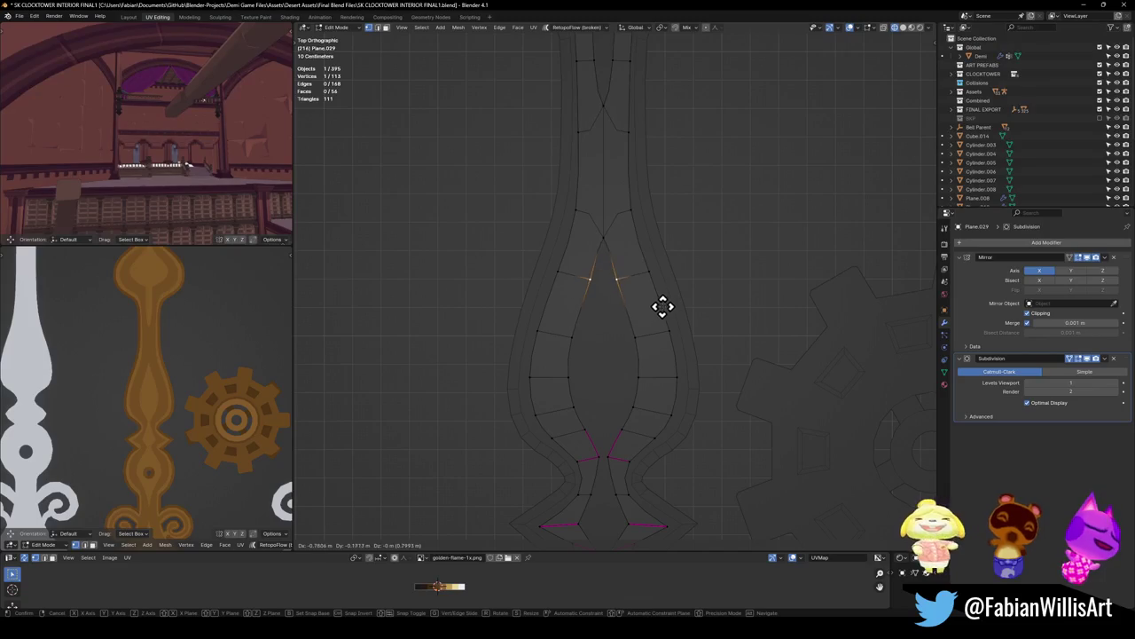
{"action": "left_click", "coordinate": [662, 307]}
{"action": "left_click", "coordinate": [629, 279]}
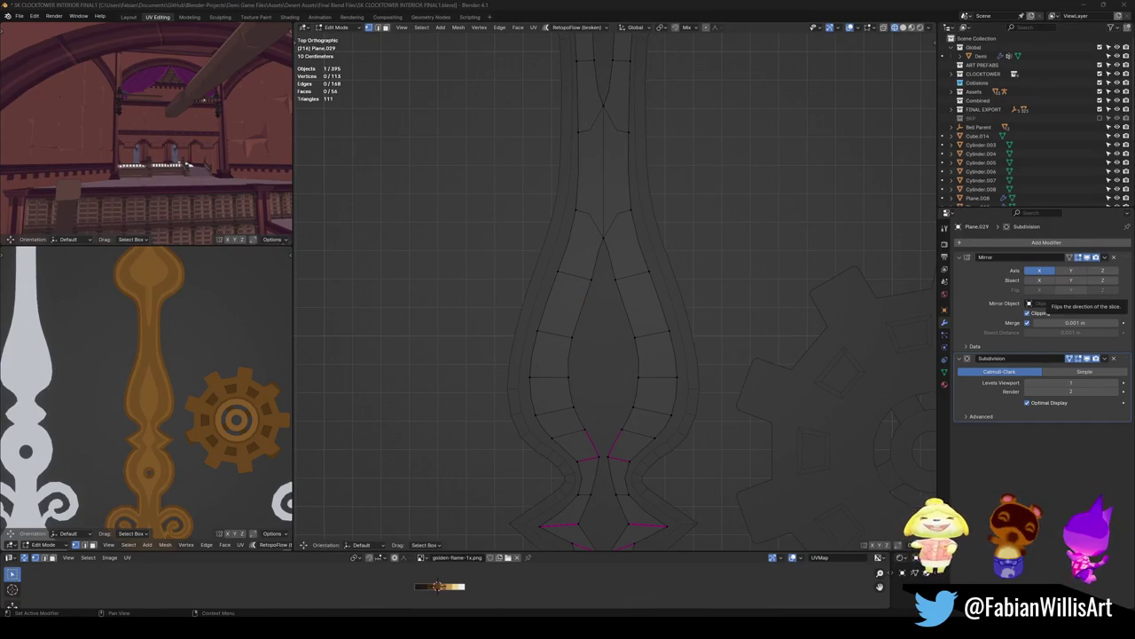